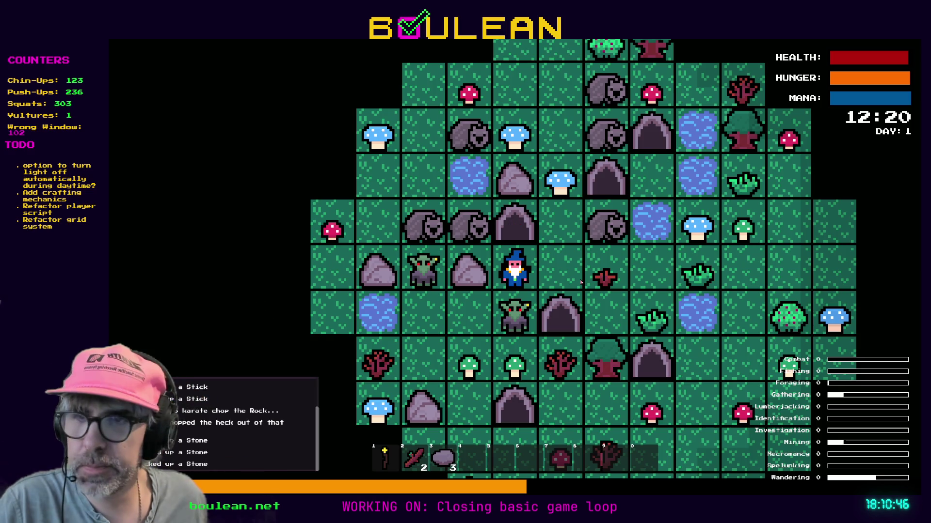
Step: Switch from the A Wizard in Exile game window to Aseprite showing the rock sprite
key("alt+Tab")
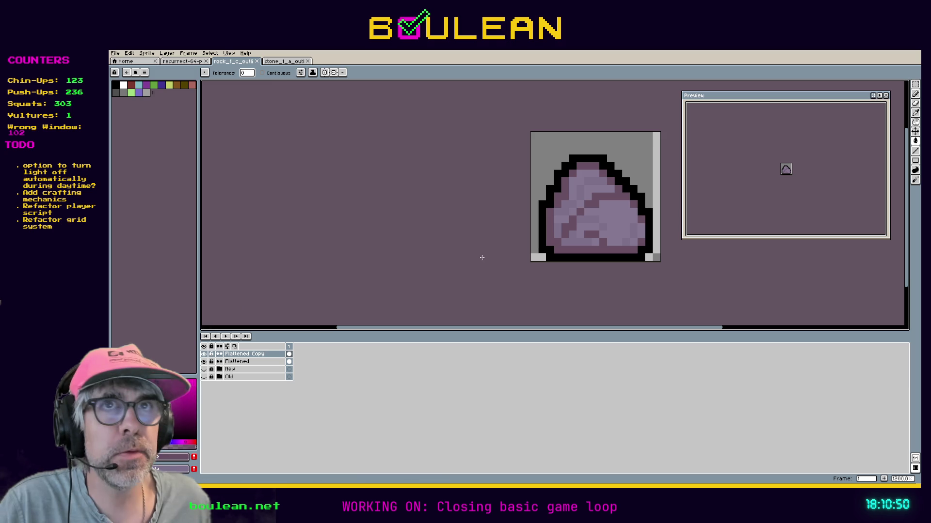
Step: Switch to the stone_1_a_outl sprite and save a copy under a new pebble file name
left_click(280, 64)
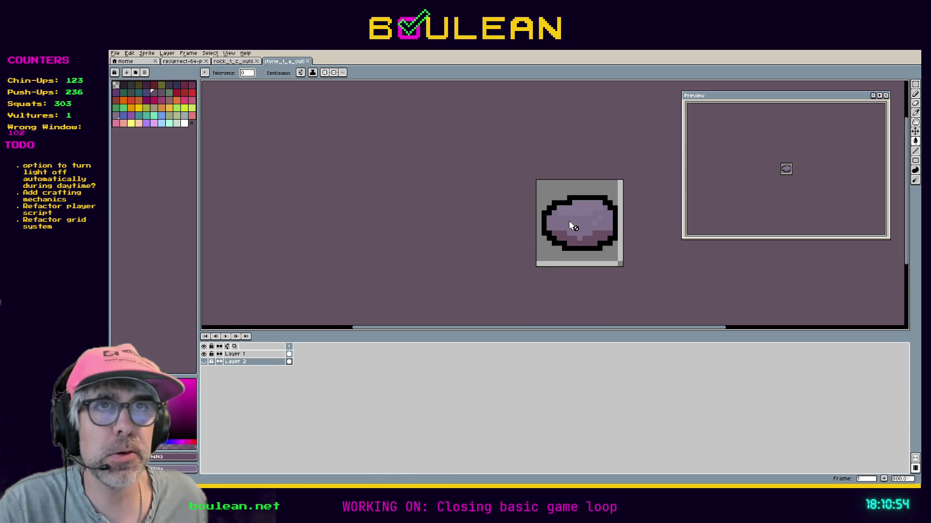
left_click(114, 53)
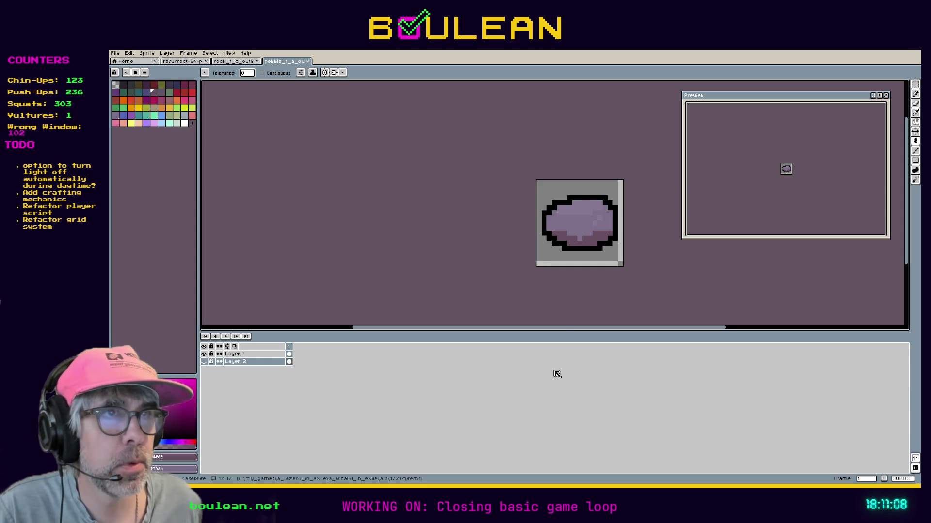
scroll(575, 196, "up", 3)
scroll(575, 197, "up", 2)
scroll(575, 197, "down", 3)
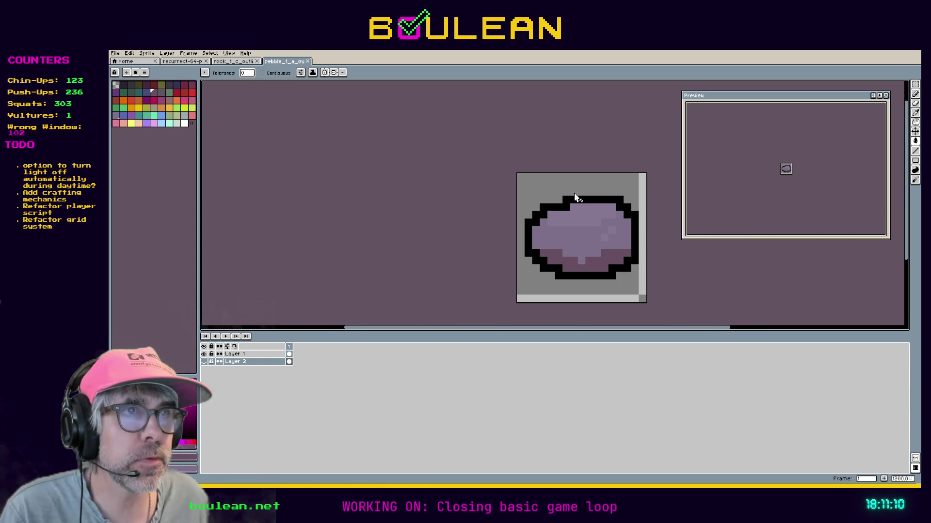
Step: Select the stone's left half, duplicate Layer 1, and leave only Layer 1 Copy visible
key("m")
left_click_drag(520, 192, 580, 285)
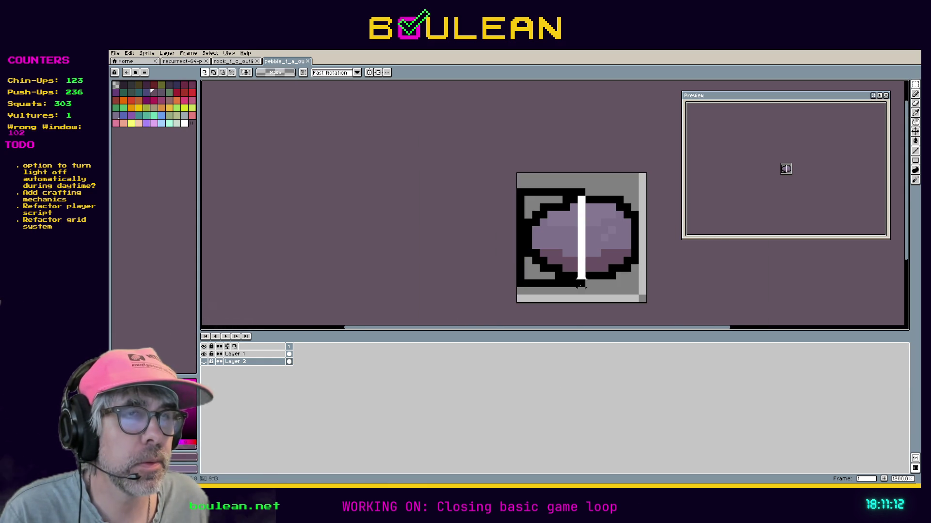
right_click(243, 356)
left_click(263, 391)
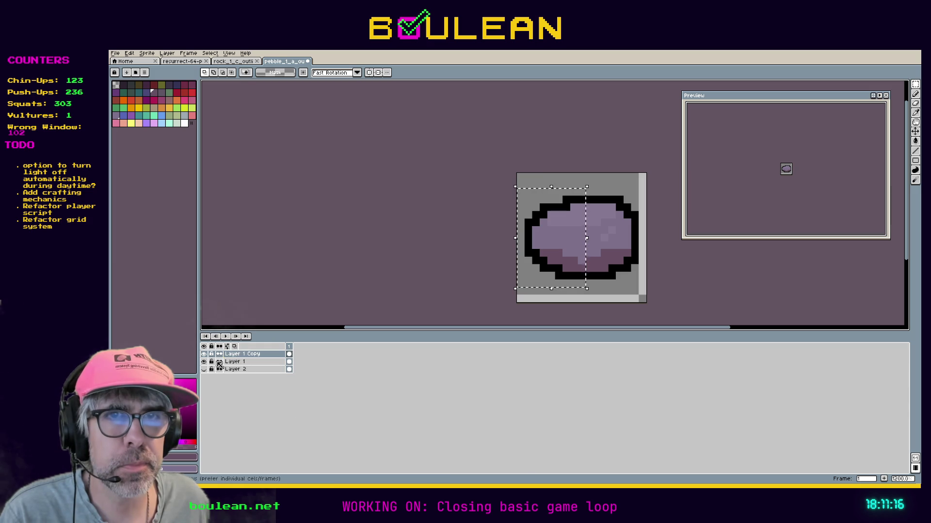
left_click(204, 355)
left_click(204, 355)
Step: Squeeze the stone by nudging the left half and moving upper and lower parts together
left_click_drag(545, 238, 559, 239)
key("ctrl+d")
key("ctrl+apostrophe")
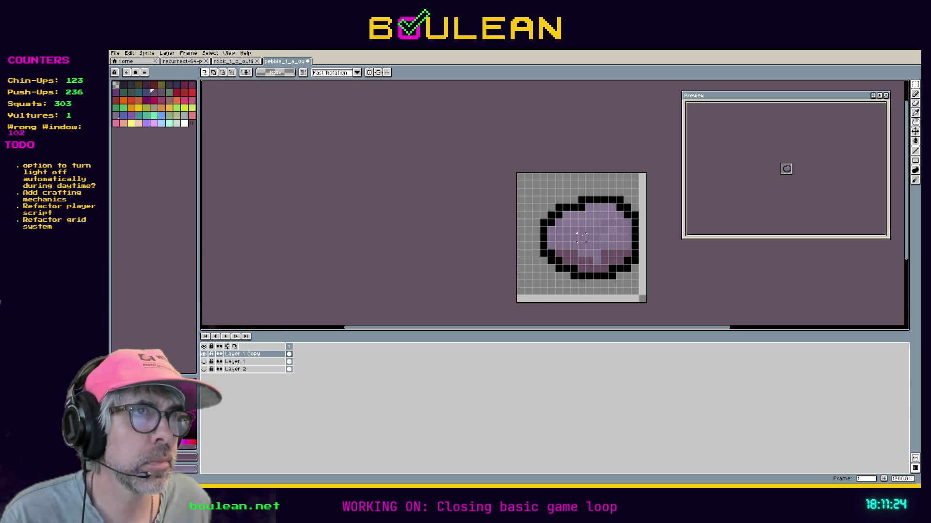
mouse_move(528, 184)
left_mouse_down()
mouse_move(644, 245)
mouse_move(646, 235)
mouse_move(597, 240)
left_mouse_up()
key("ctrl+d")
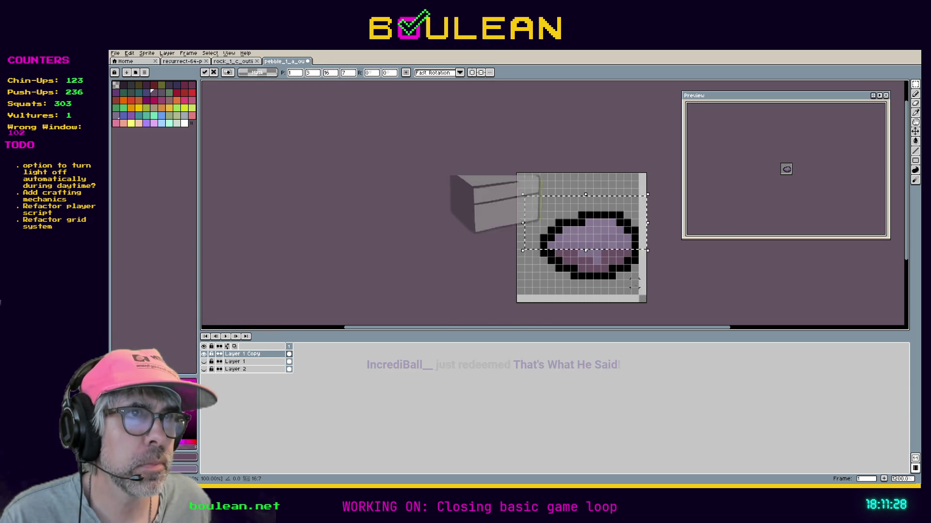
left_click_drag(535, 261, 640, 304)
left_click_drag(598, 279, 573, 254)
key("ctrl+d")
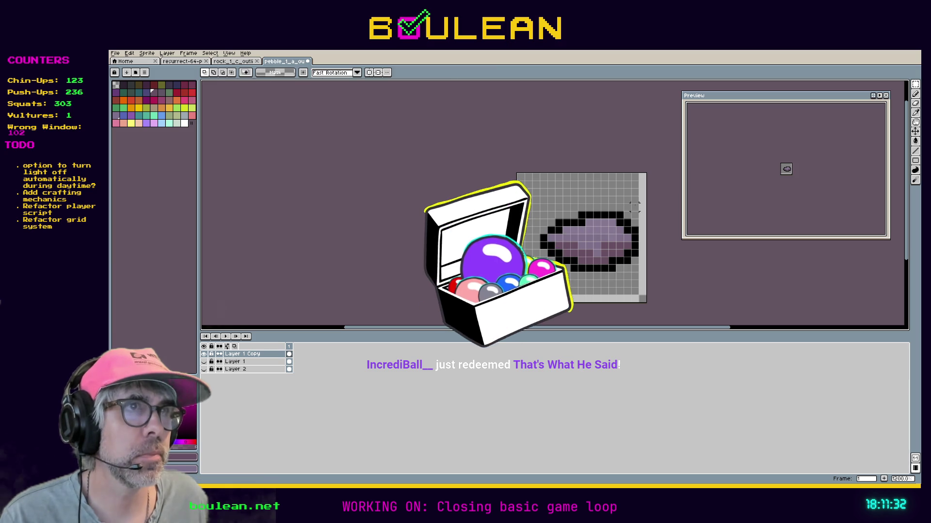
left_click_drag(639, 194, 568, 282)
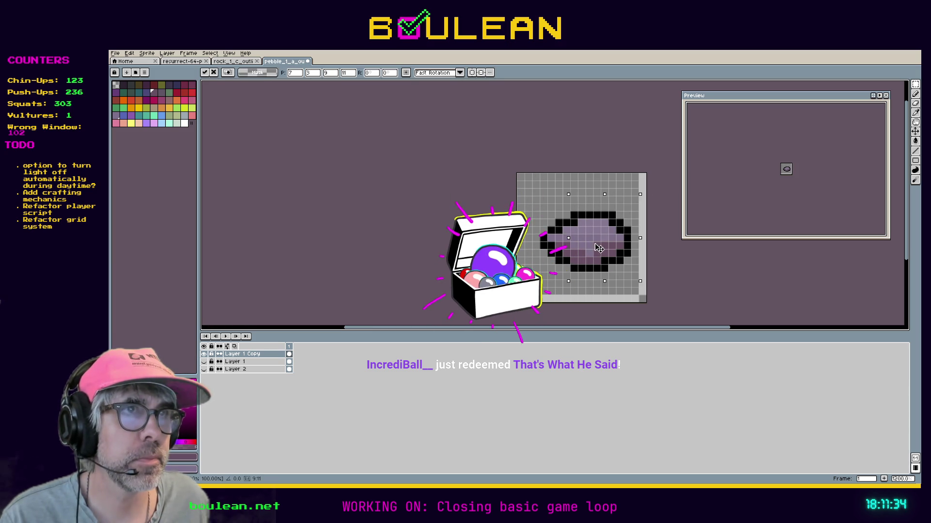
scroll(599, 249, "up", 1)
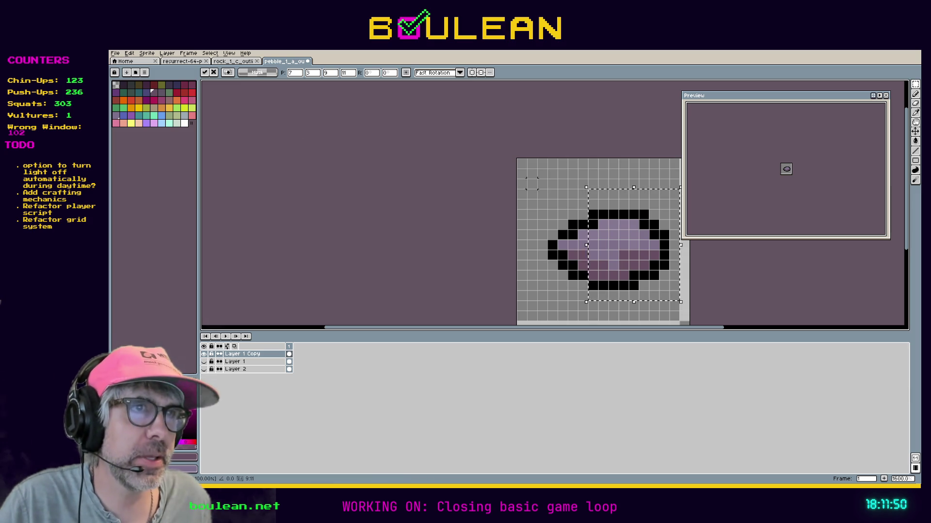
Step: Shift the pebble's right part two pixels left and its top half down one pixel
key("Return")
mouse_move(519, 193)
left_mouse_down()
mouse_move(565, 225)
mouse_move(663, 237)
left_mouse_up()
key("ctrl+z")
key("ctrl+z")
key("ctrl+z")
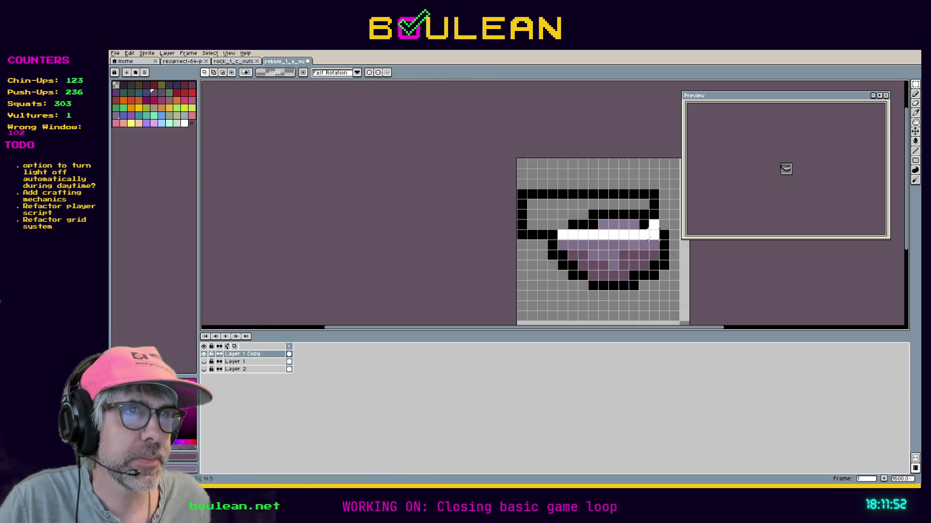
left_click_drag(669, 291, 616, 186)
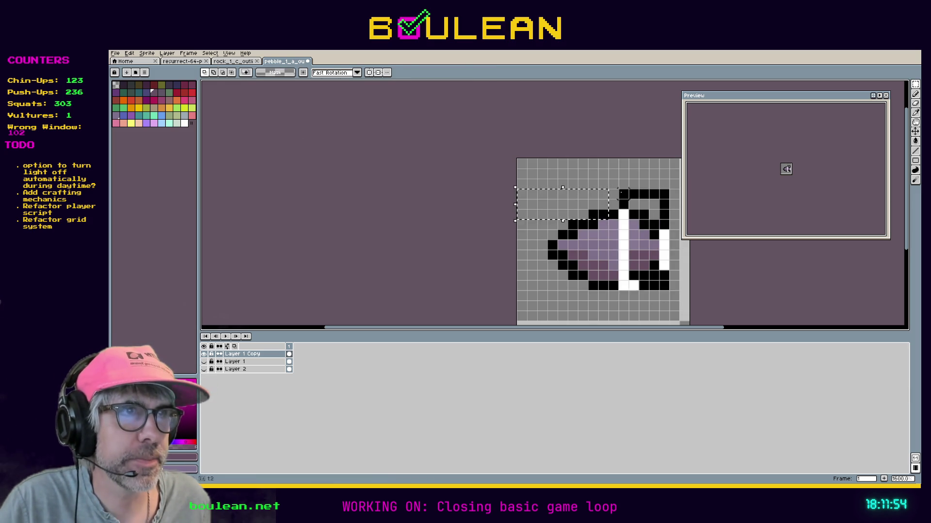
left_click_drag(650, 255, 631, 256)
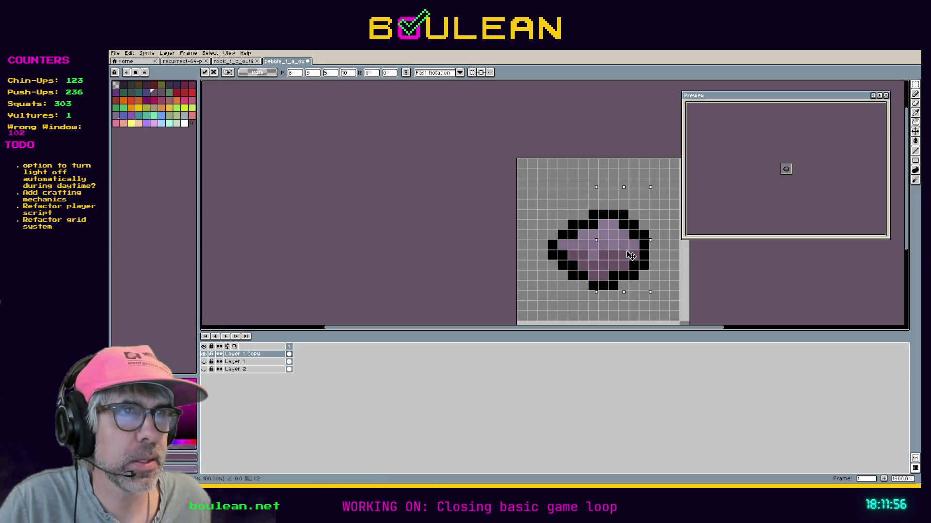
key("Return")
left_click_drag(532, 193, 639, 235)
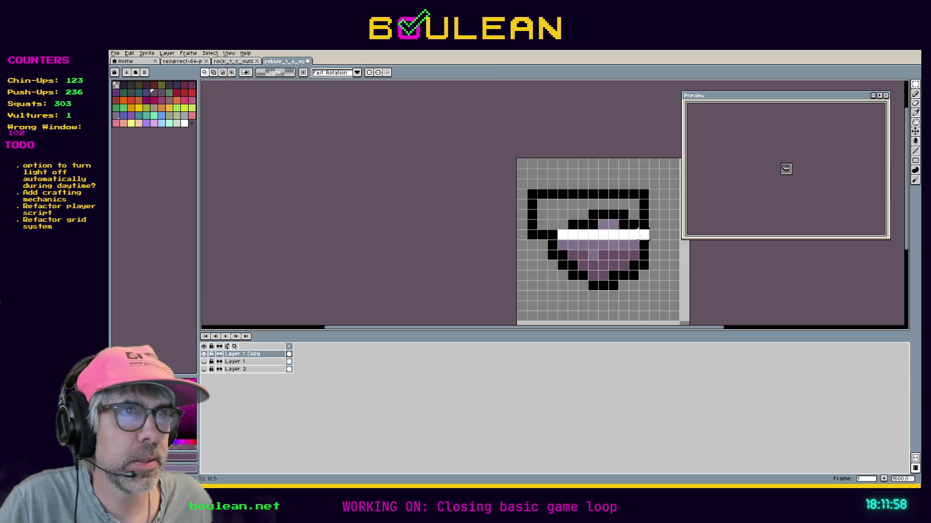
key("ctrl+z")
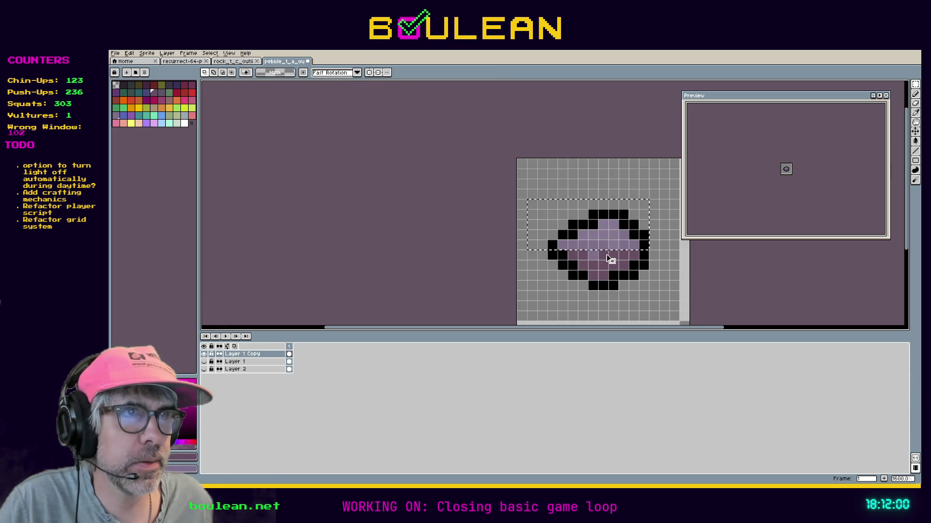
mouse_move(606, 261)
left_mouse_down()
mouse_move(599, 225)
mouse_move(600, 260)
mouse_move(597, 250)
left_mouse_up()
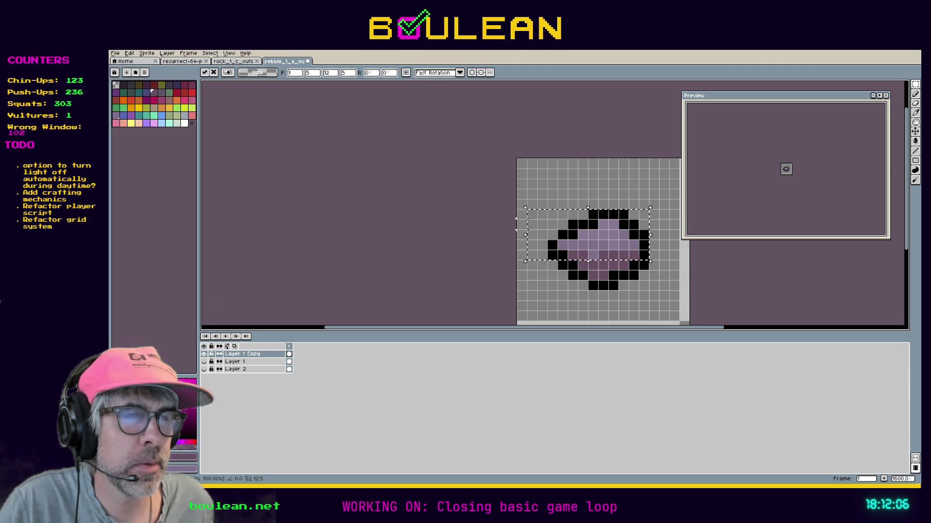
key("ctrl+d")
Step: Shift the right part one more pixel left, then move the whole pebble one pixel right
left_click_drag(659, 198, 607, 302)
left_click_drag(631, 264, 620, 264)
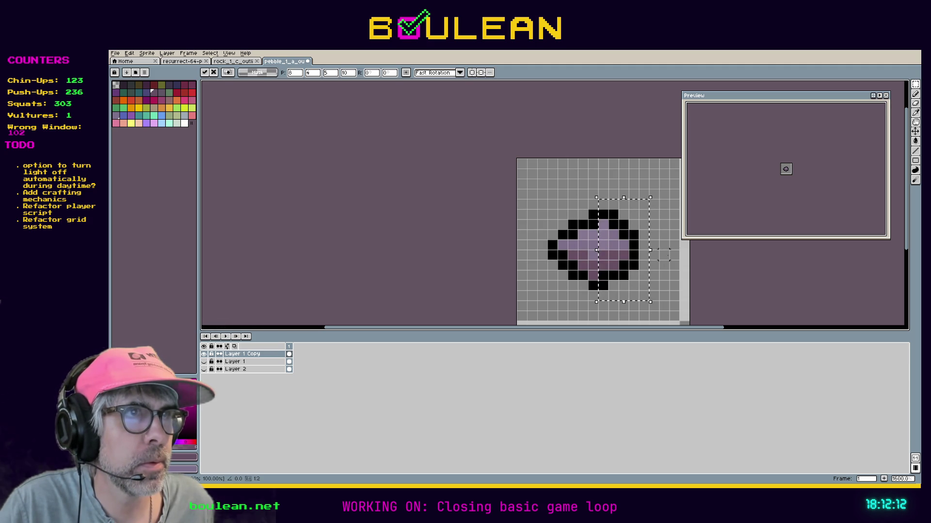
key("Return")
left_click_drag(525, 187, 660, 312)
left_click_drag(600, 265, 610, 264)
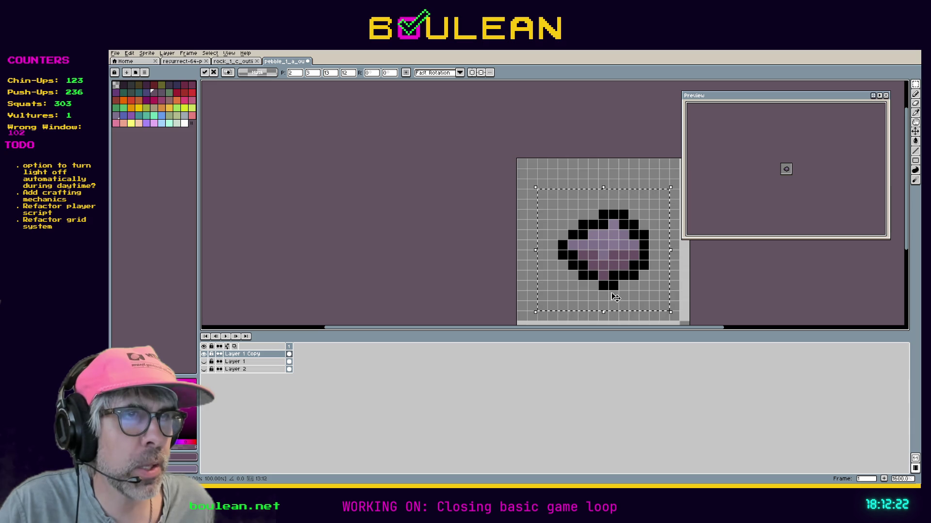
key("ctrl+d")
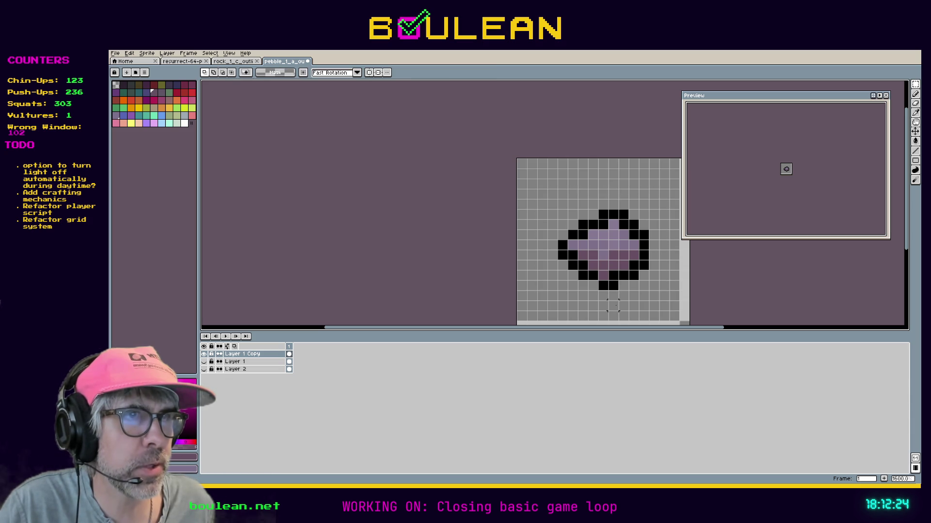
left_click_drag(613, 305, 584, 275)
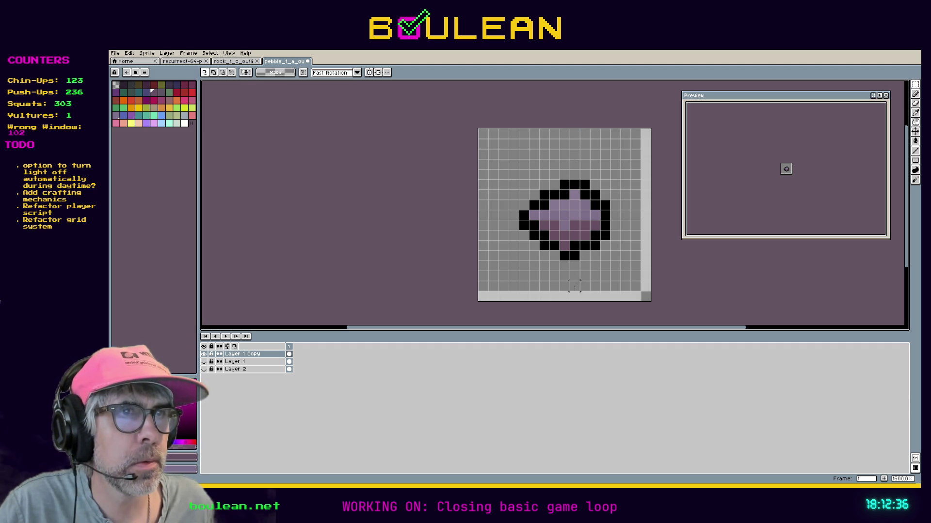
Step: Try moving the pebble's top down a pixel, undo it, then nudge the selection down one pixel
left_click_drag(632, 211, 497, 167)
left_click(572, 212)
mouse_move(572, 212)
left_mouse_down()
mouse_move(582, 223)
mouse_move(572, 222)
left_mouse_up()
key("Return")
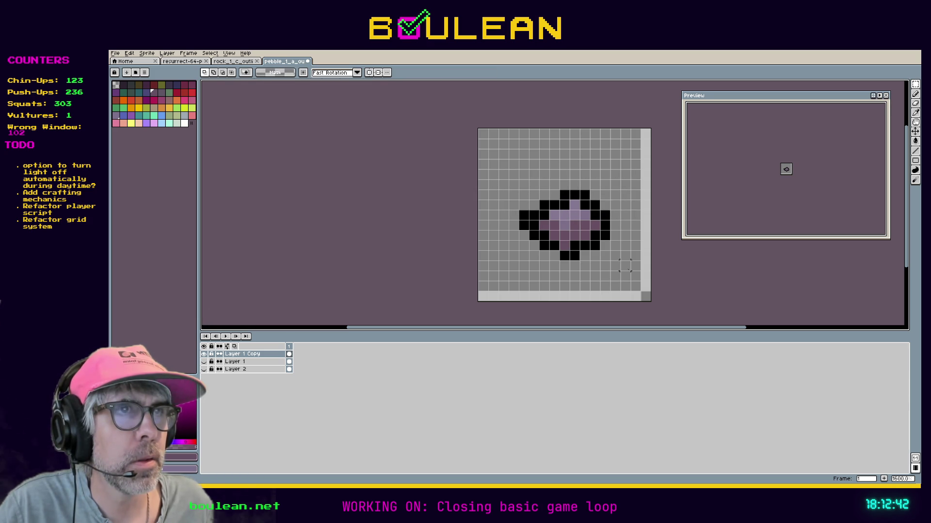
key("ctrl+z")
mouse_move(625, 266)
left_mouse_down()
mouse_move(625, 257)
mouse_move(521, 225)
mouse_move(566, 234)
left_mouse_up()
key("Down")
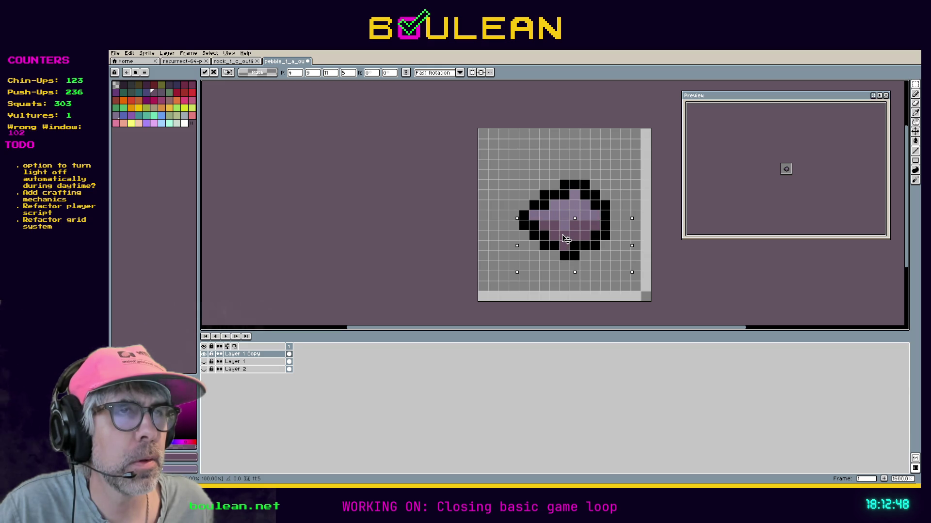
key("Return")
Step: Nudge the selected pebble down and left a pixel, then revert and drop it in place
mouse_move(503, 164)
left_mouse_down()
mouse_move(585, 215)
mouse_move(621, 221)
left_mouse_up()
left_click(581, 218)
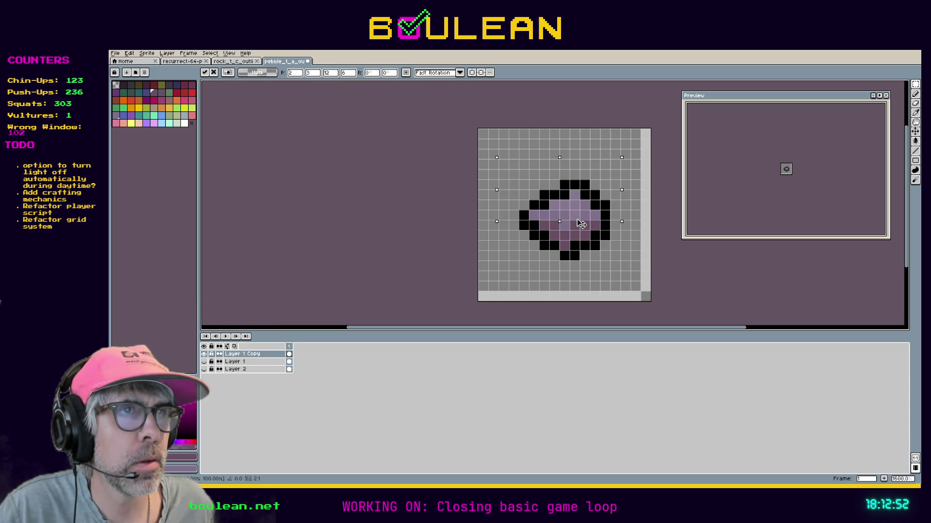
key("Down")
key("ctrl+d")
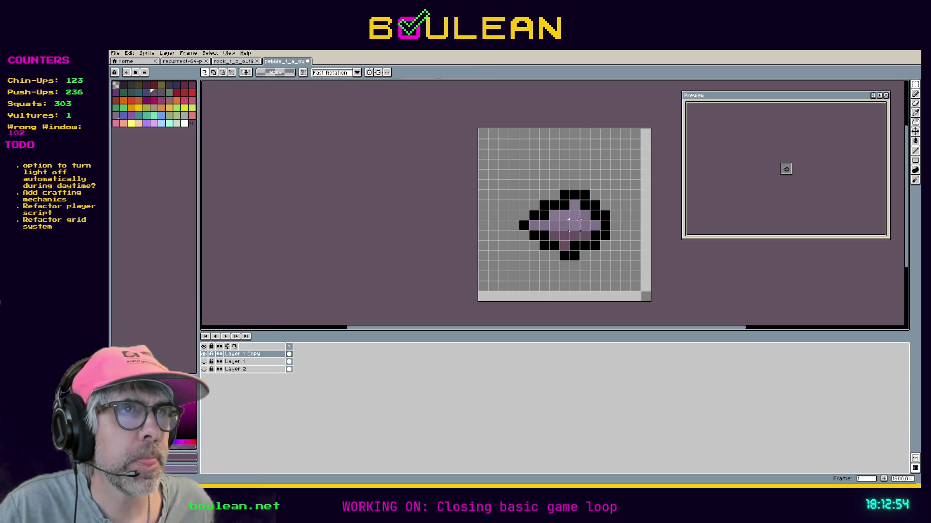
key("ctrl+z")
left_click(562, 218)
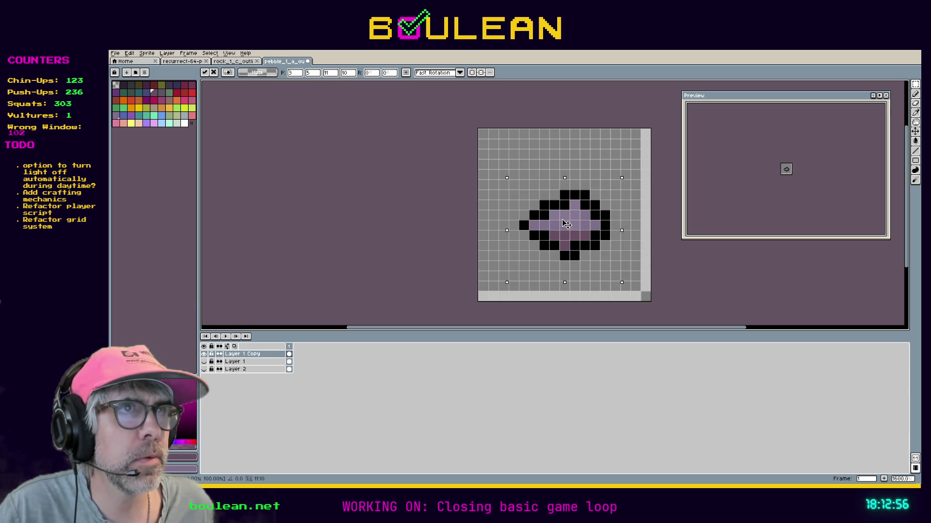
key("Up")
key("Left")
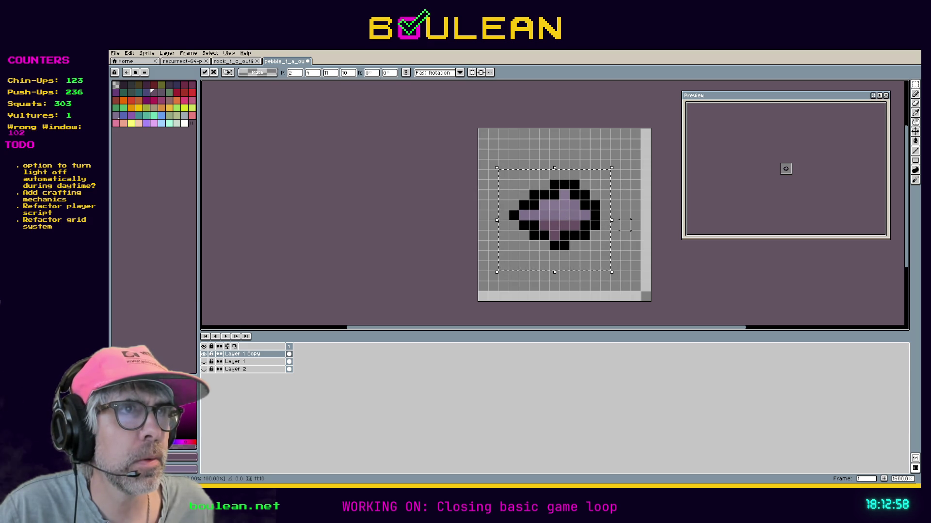
key("Return")
left_click_drag(484, 155, 614, 266)
key("ctrl+z")
key("Right")
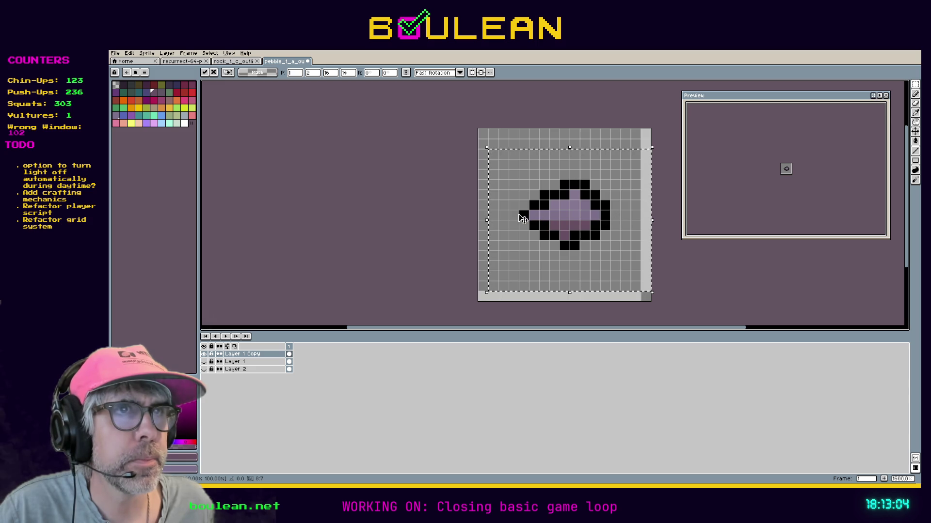
key("ctrl+d")
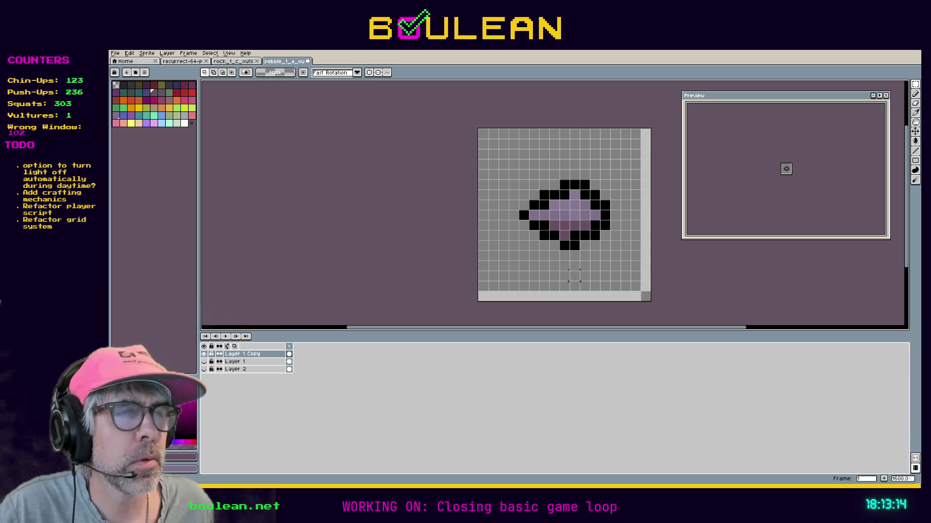
Step: Shift the pebble's right part one pixel left, then undo it and clear the selection
left_click_drag(626, 266, 564, 173)
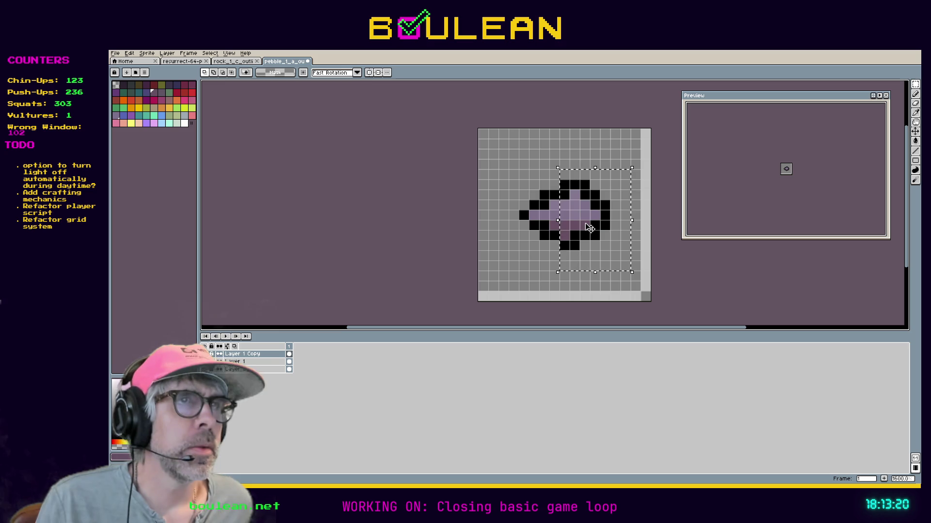
left_click_drag(582, 224, 579, 224)
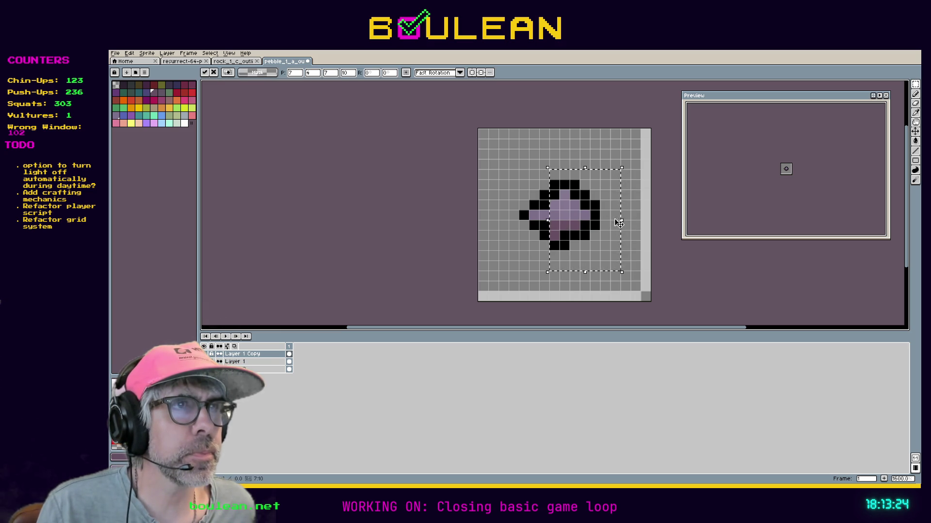
mouse_move(490, 162)
left_mouse_down()
mouse_move(555, 219)
mouse_move(563, 259)
left_mouse_up()
left_click(563, 231)
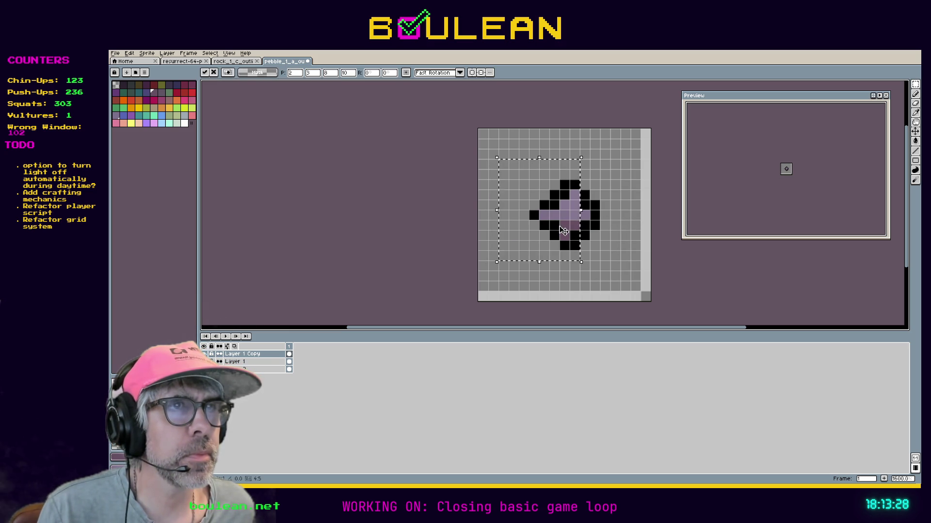
key("ctrl+d")
key("ctrl+z")
key("ctrl+z")
key("ctrl+z")
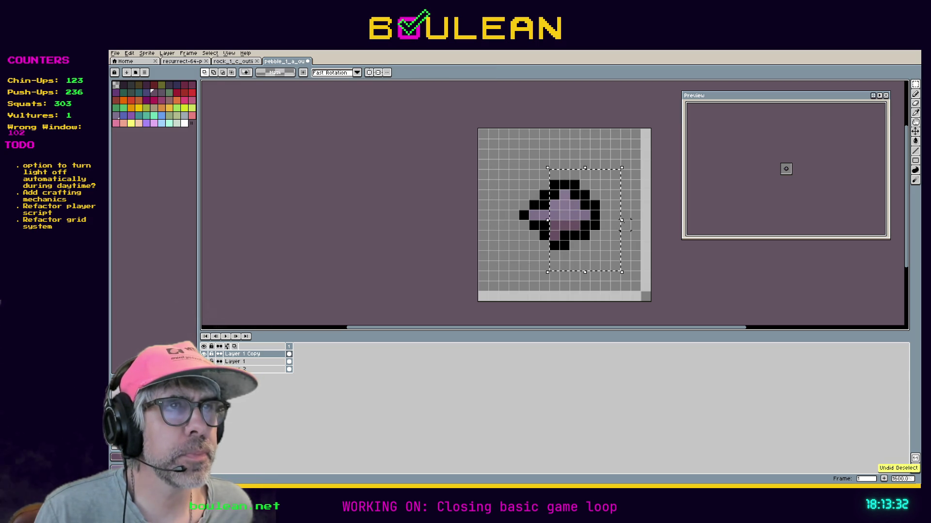
key("ctrl+z")
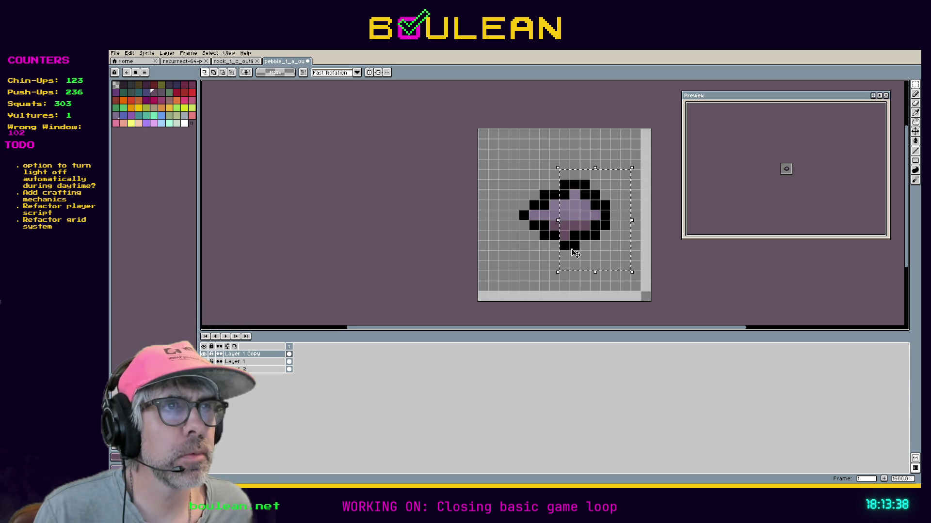
key("ctrl+d")
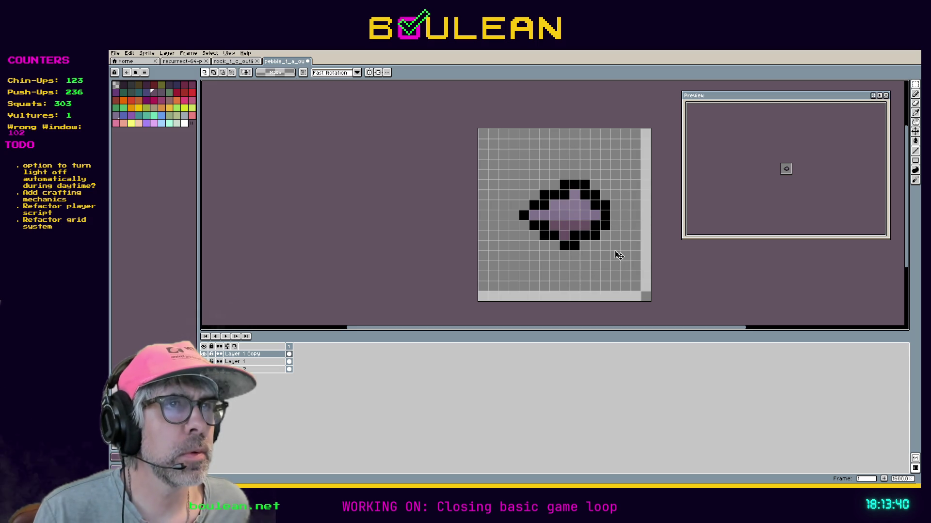
Step: Show Layer 1's larger rock outline for comparison, then hide the pixel grid and Layer 1 again
left_click(204, 362)
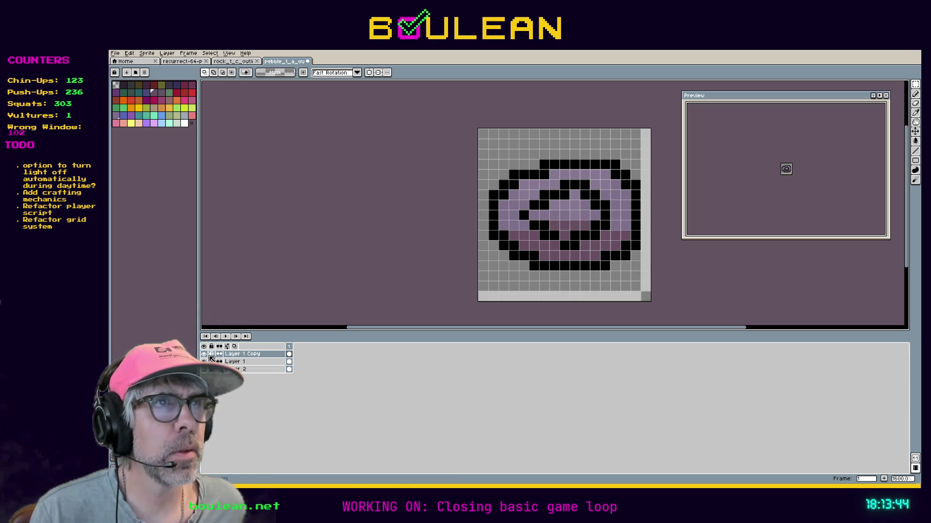
scroll(529, 173, "up", 3)
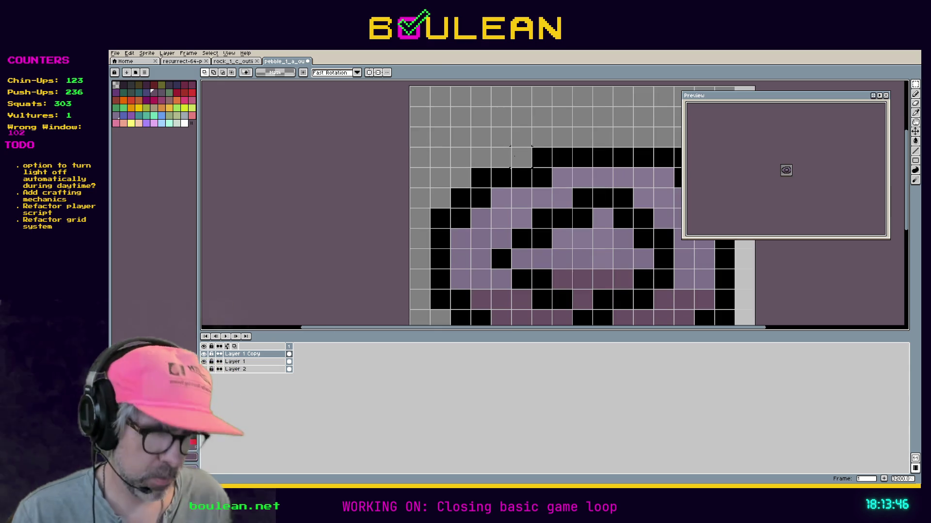
key("ctrl+shift+apostrophe")
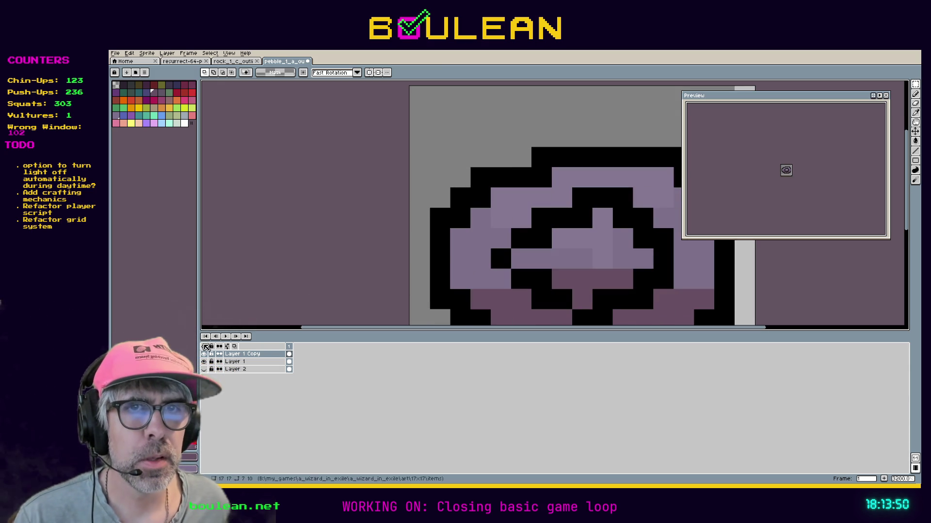
left_click(205, 362)
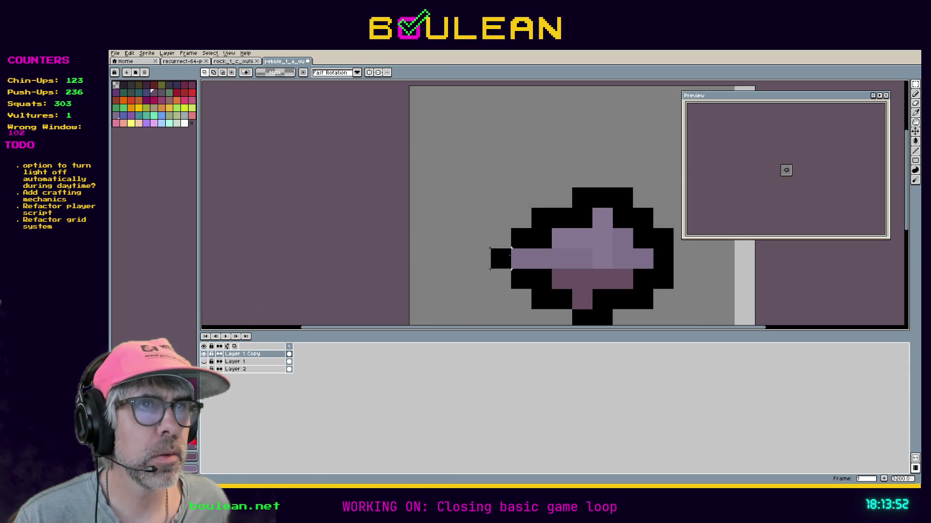
left_click_drag(623, 244, 517, 182)
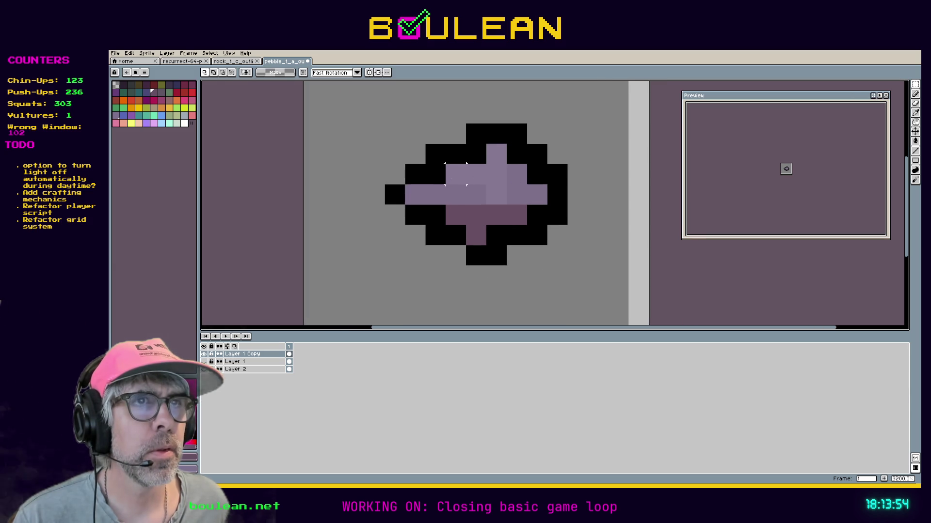
scroll(451, 180, "down", 2)
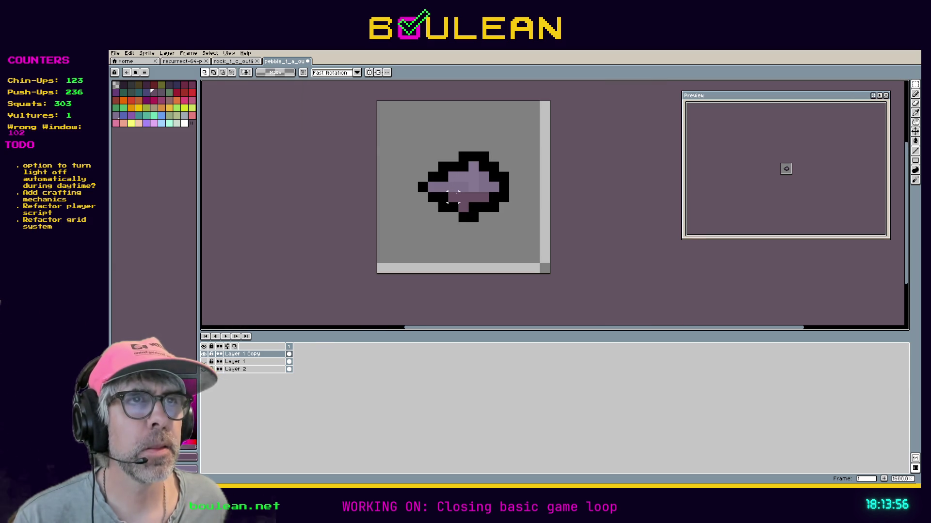
Step: Repaint the pebble's top-left and left edges with black outline and light purple pixels
key("i")
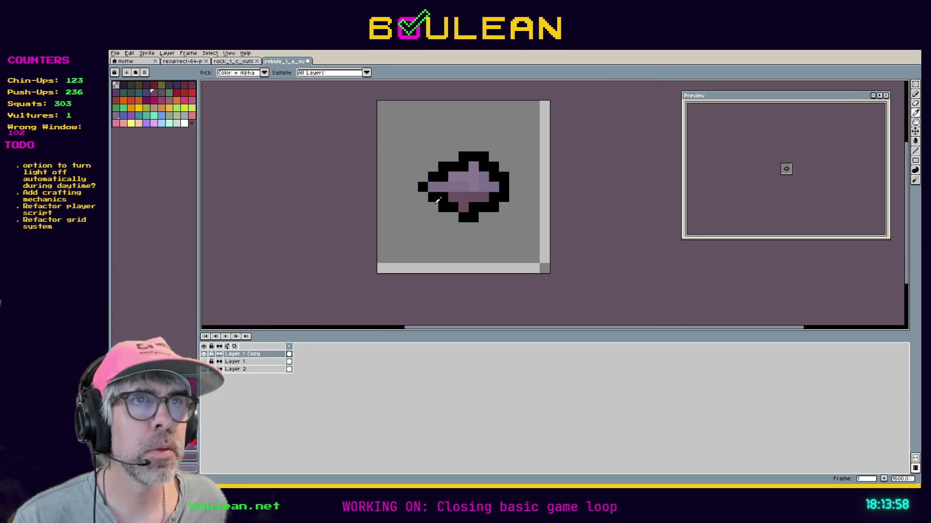
key("b")
left_click(423, 198)
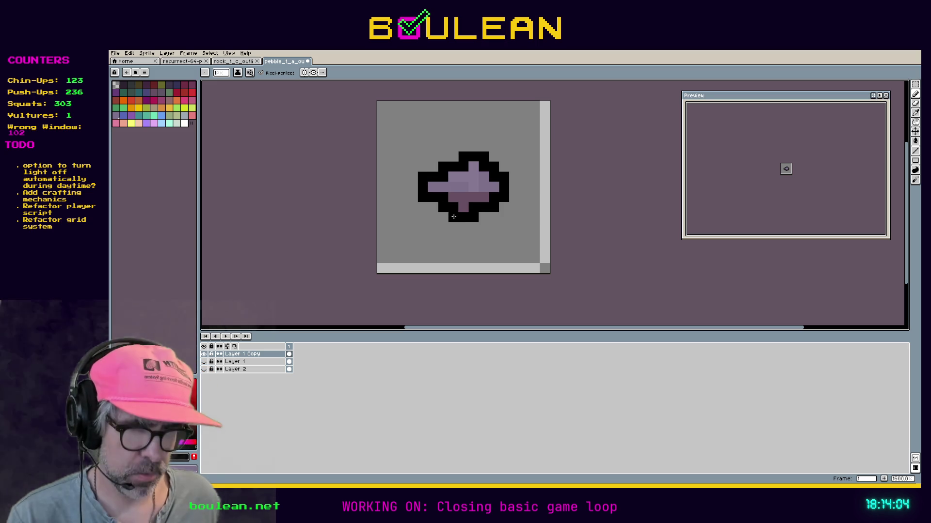
key("i")
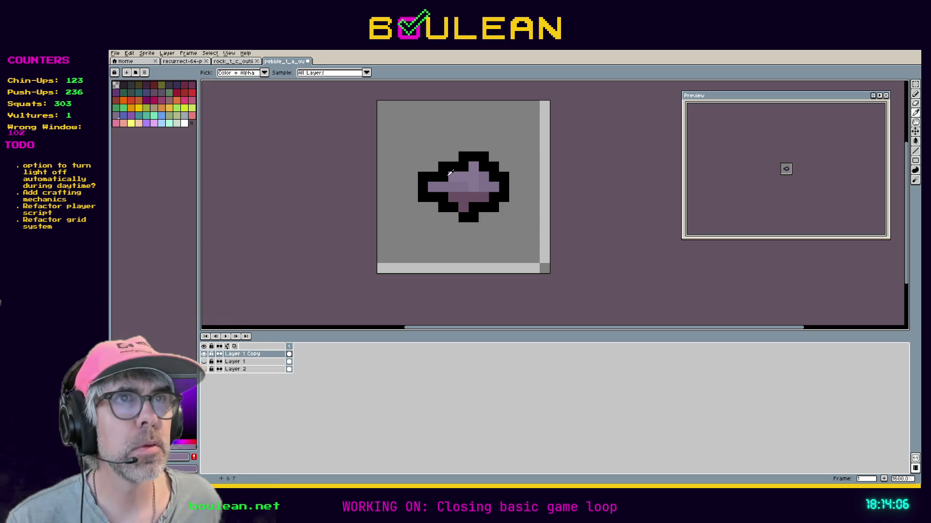
key("b")
left_click(463, 167)
left_click(452, 169)
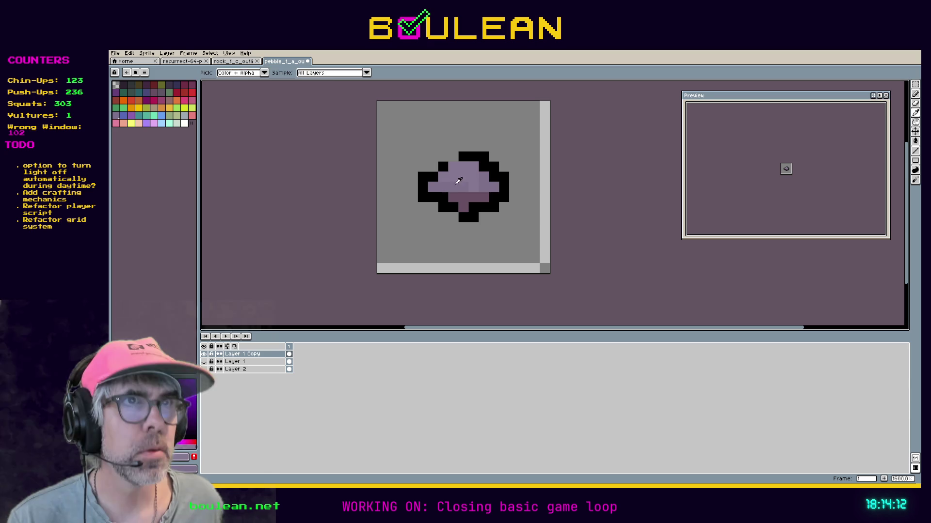
left_click(441, 194, "alt")
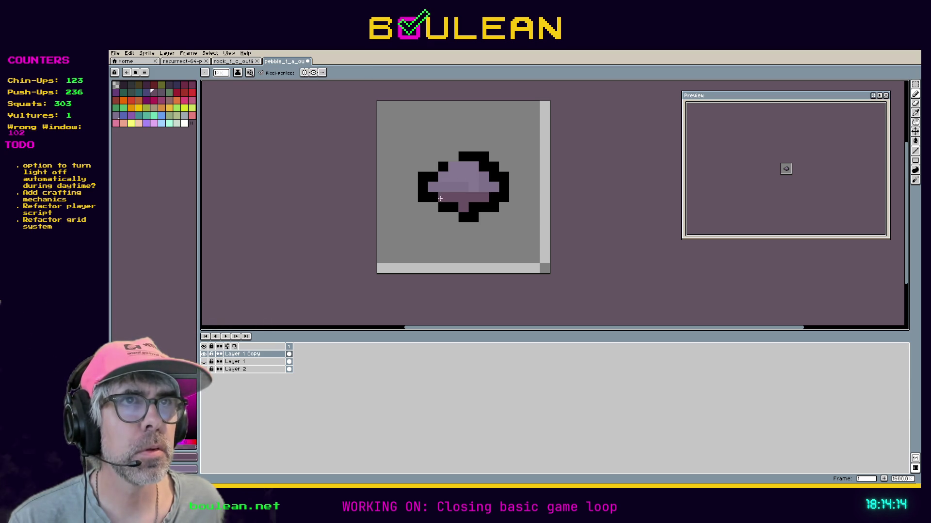
left_click(468, 155, "alt")
left_click(451, 159)
left_click(444, 156)
left_click(433, 166)
Step: Round off the bottom with black outline pixels and fill the lower-left gap with purple
left_click(434, 207)
left_click(454, 217)
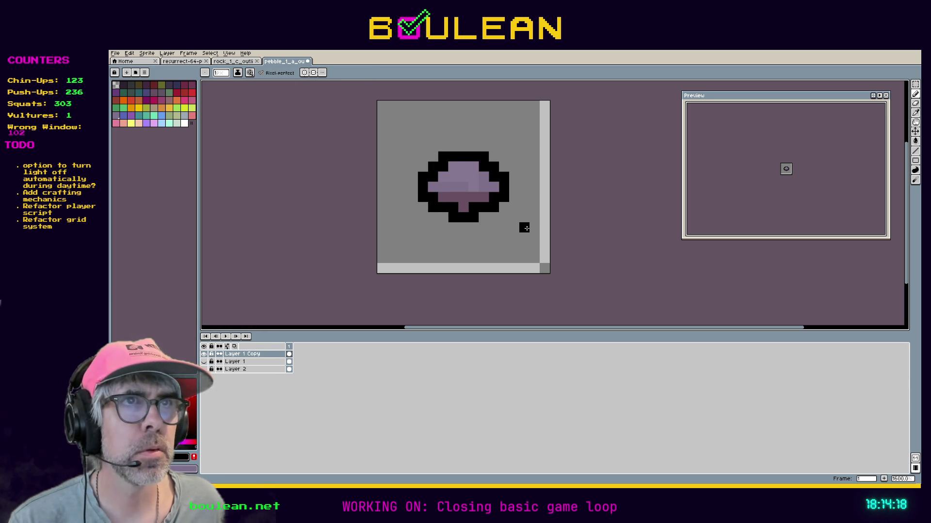
left_click(474, 207, "alt")
left_click(453, 207)
left_click(472, 216, "alt")
left_click(481, 220)
left_click(443, 217)
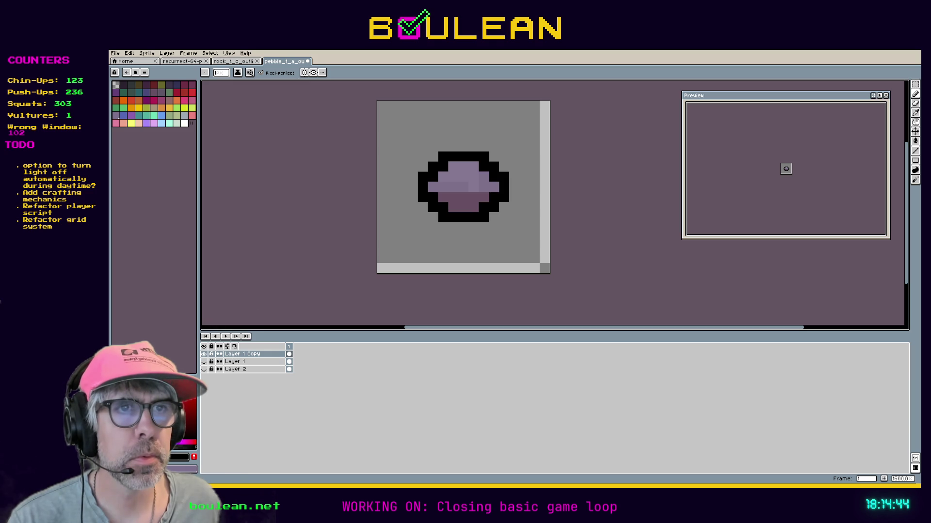
Step: Sample the pebble's purples and repaint top-left outline pixels in light purple and black
key("alt")
left_click(458, 188, "alt")
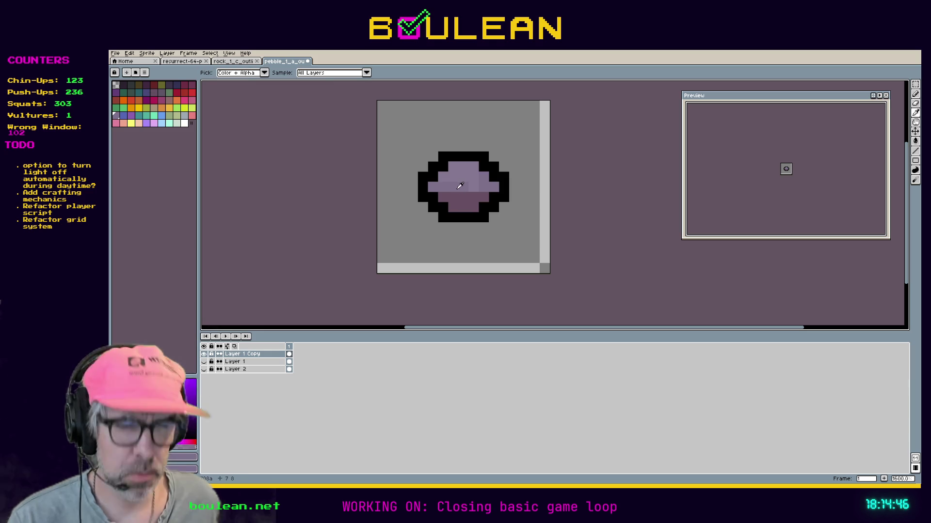
scroll(478, 189, "up", 2)
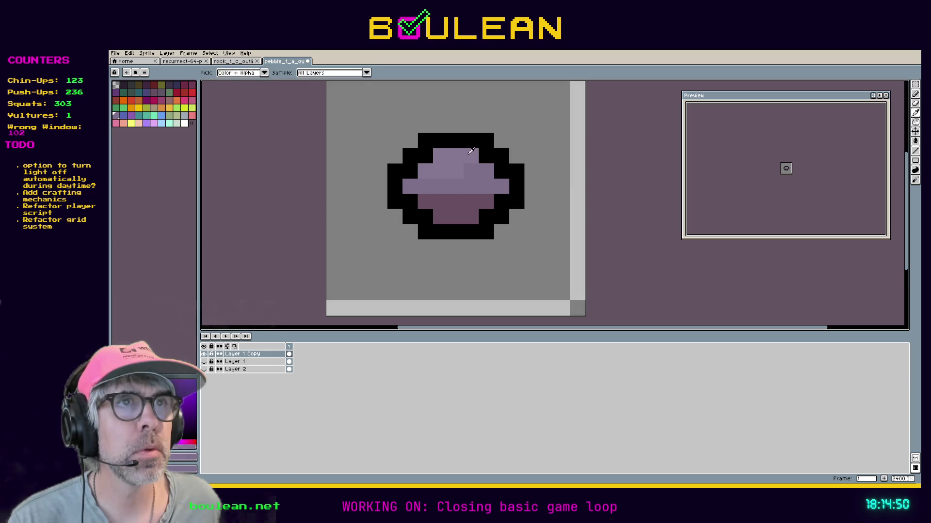
left_click(460, 174, "alt")
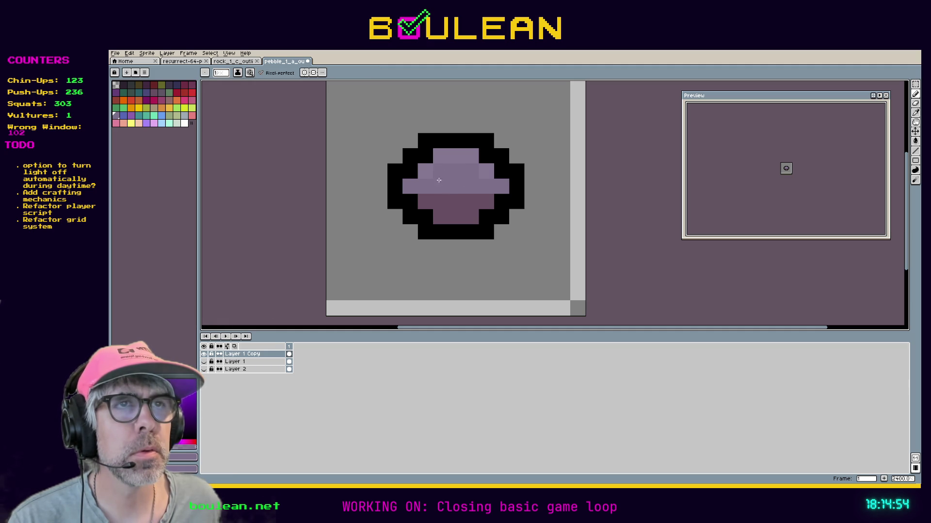
left_click(443, 170, "alt")
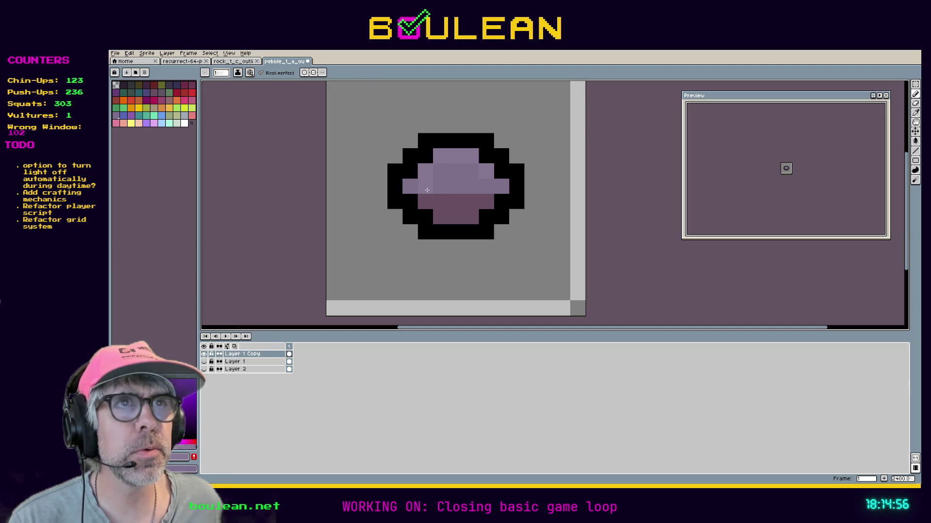
left_click(440, 159, "alt")
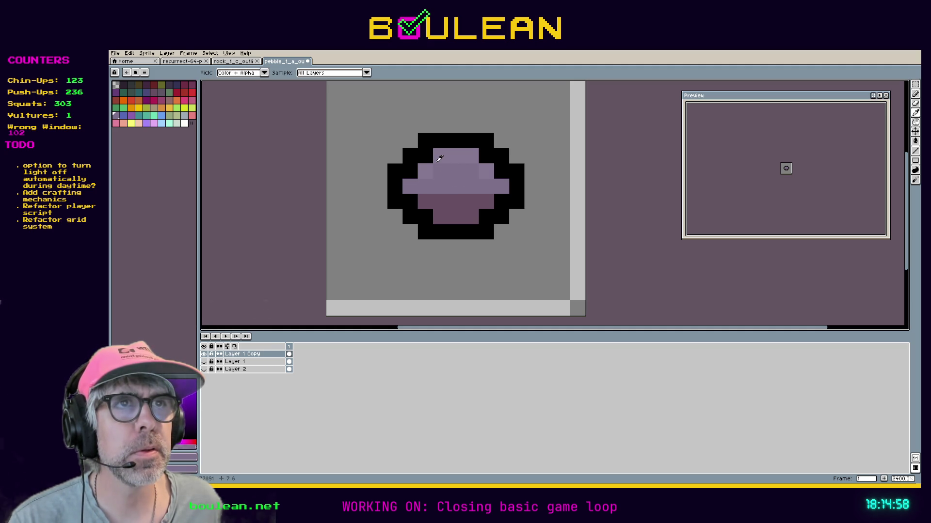
left_click(439, 156)
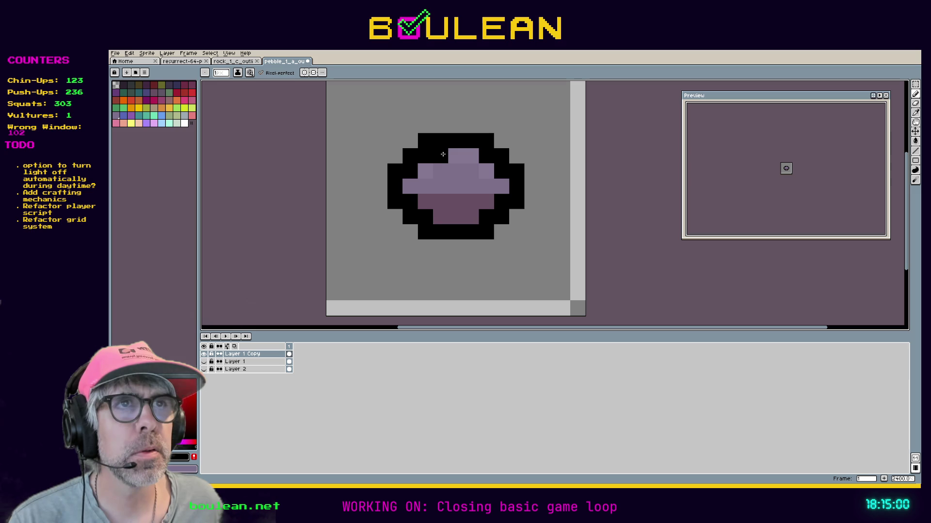
left_click(453, 156, "alt")
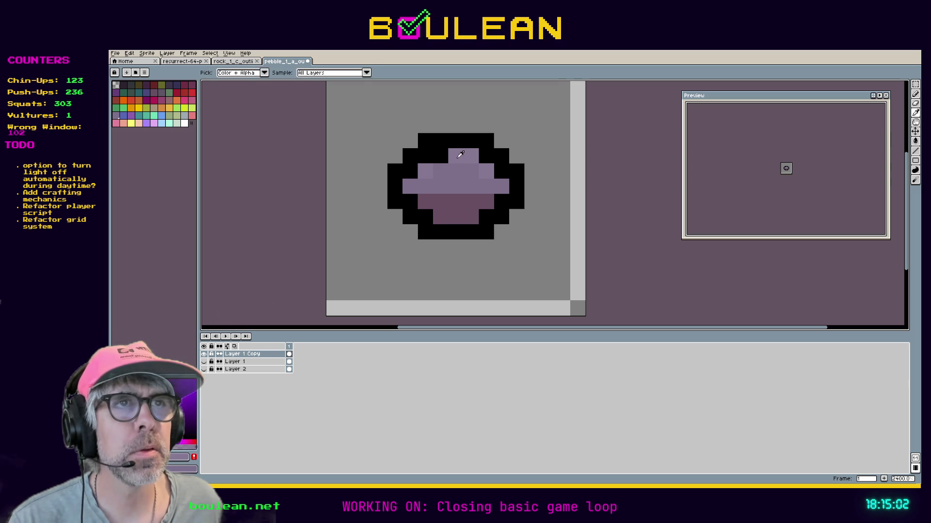
left_click_drag(440, 156, 428, 139)
left_click(435, 137, "alt")
left_click(426, 140)
left_click(425, 156)
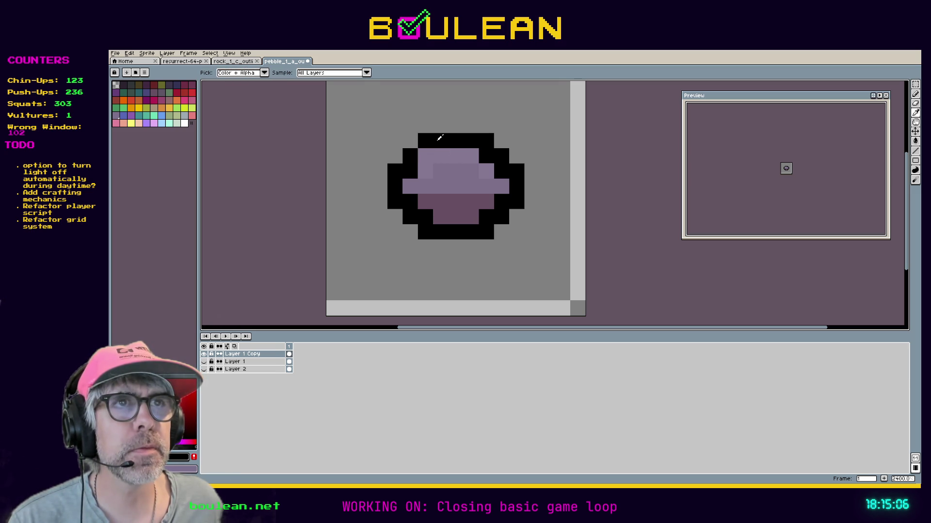
Step: Paint left-edge and bottom outline pixels in the darker lower-band purple
left_click(489, 169, "alt")
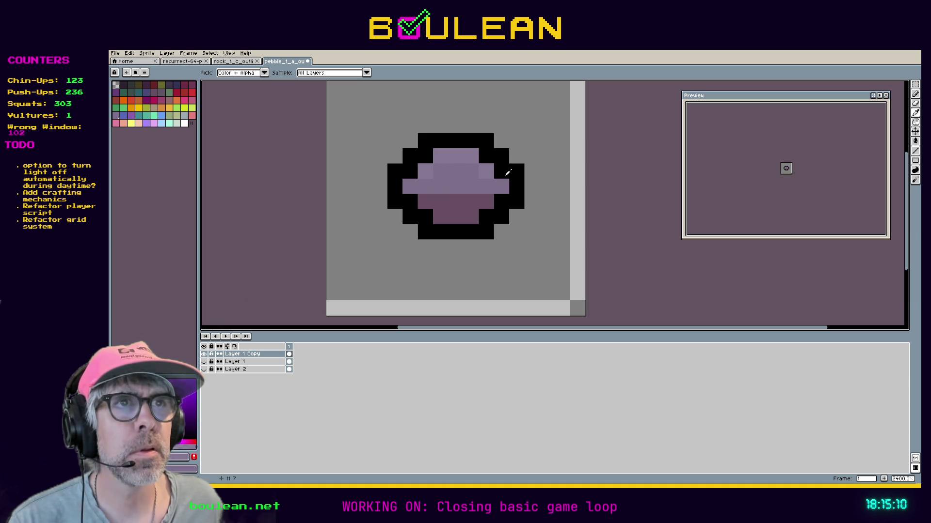
key("alt")
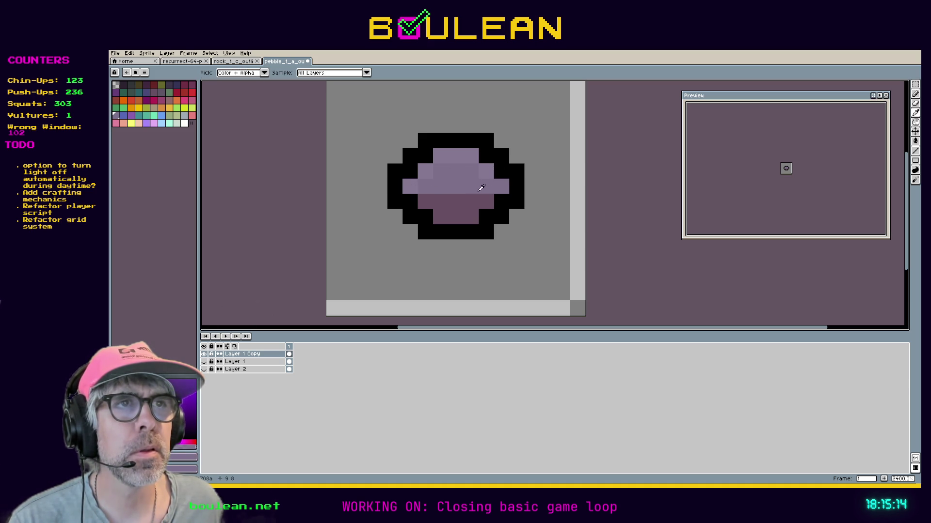
left_click(487, 200, "alt")
left_click(410, 202)
left_click(411, 186)
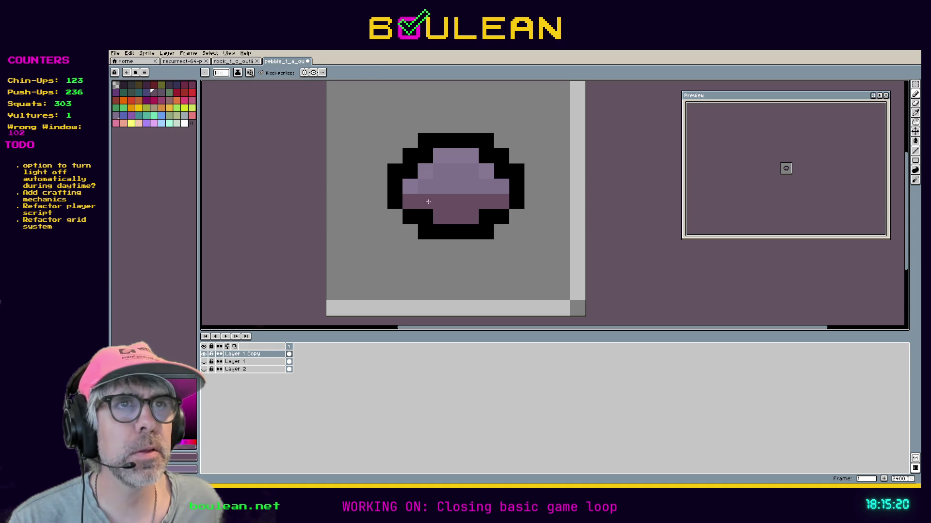
key("alt")
left_click(425, 216)
left_click(486, 217)
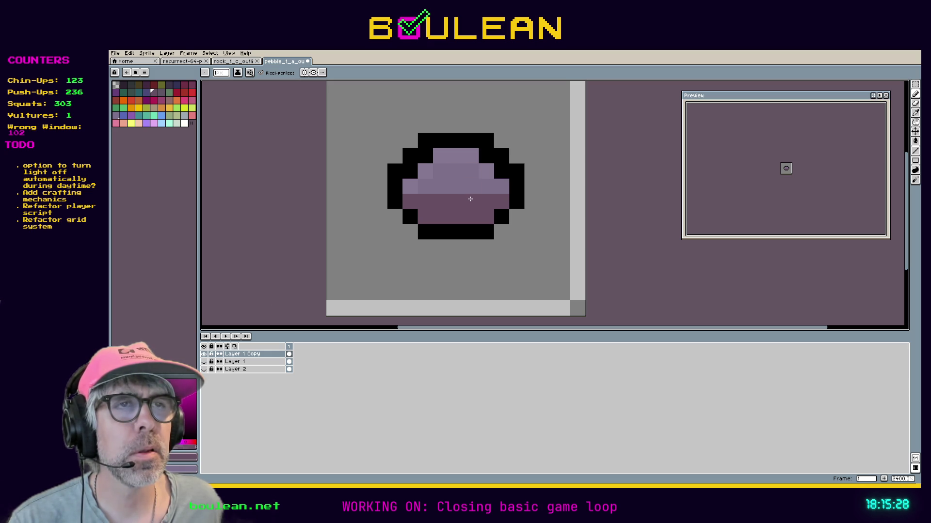
Step: Undo the unwanted dark purple edge strokes and paint a bottom outline pixel light purple
key("v")
key("ctrl+z")
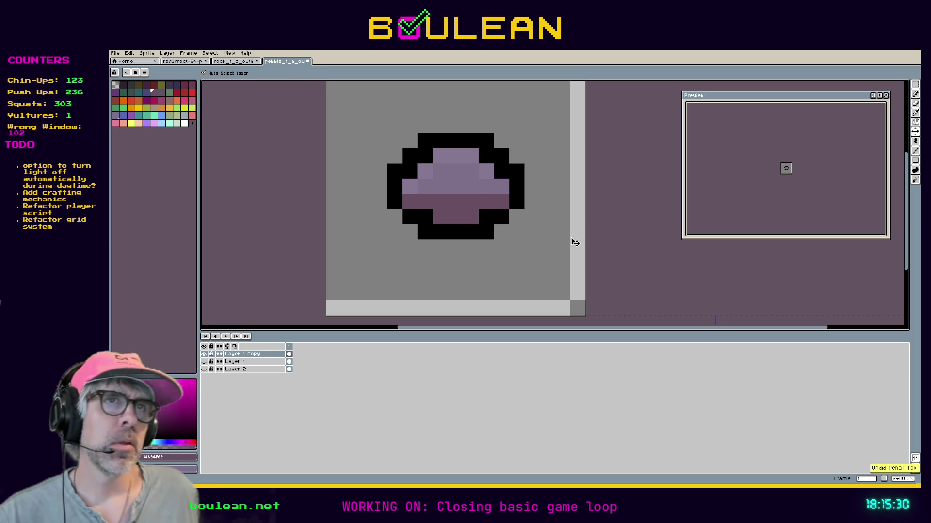
key("ctrl+z")
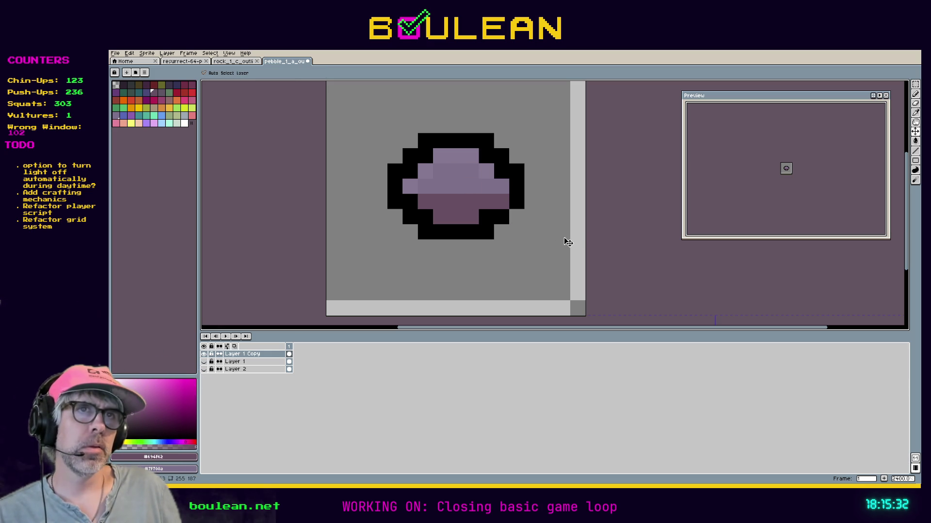
key("b")
scroll(548, 228, "down", 4)
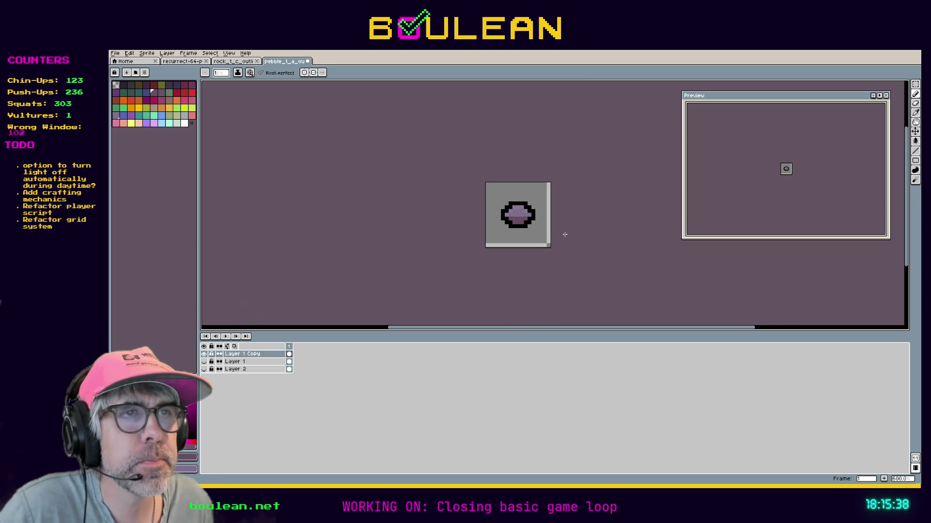
scroll(565, 234, "up", 3)
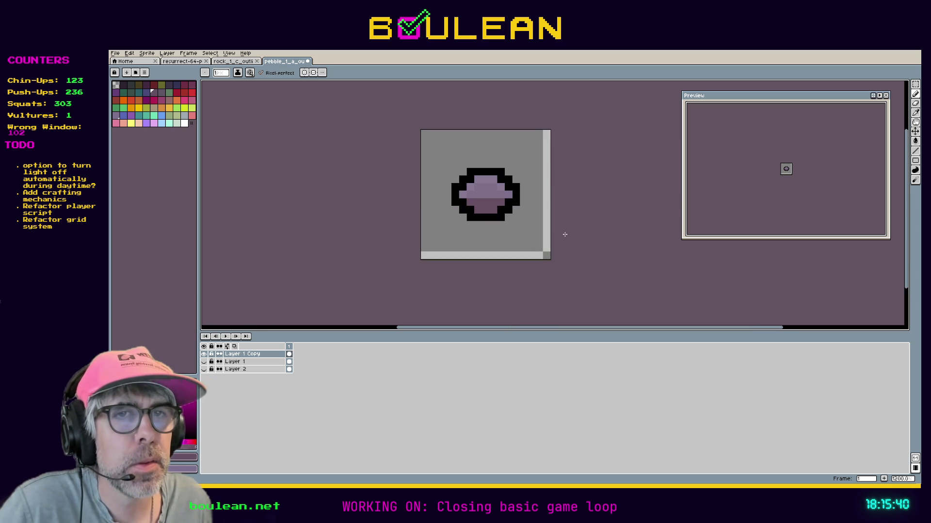
left_click(475, 218)
Step: Save the edited pebble sprite with Ctrl+S
key("ctrl+s")
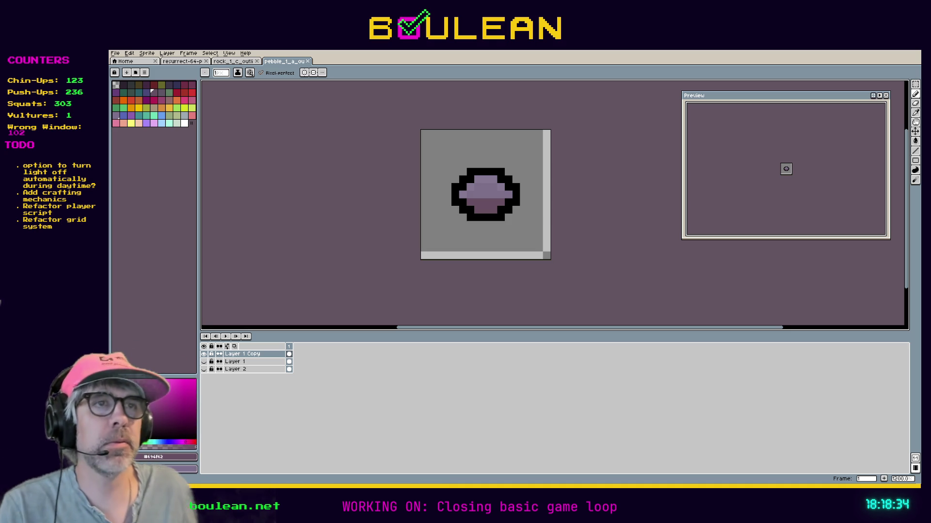
scroll(523, 171, "up", 1)
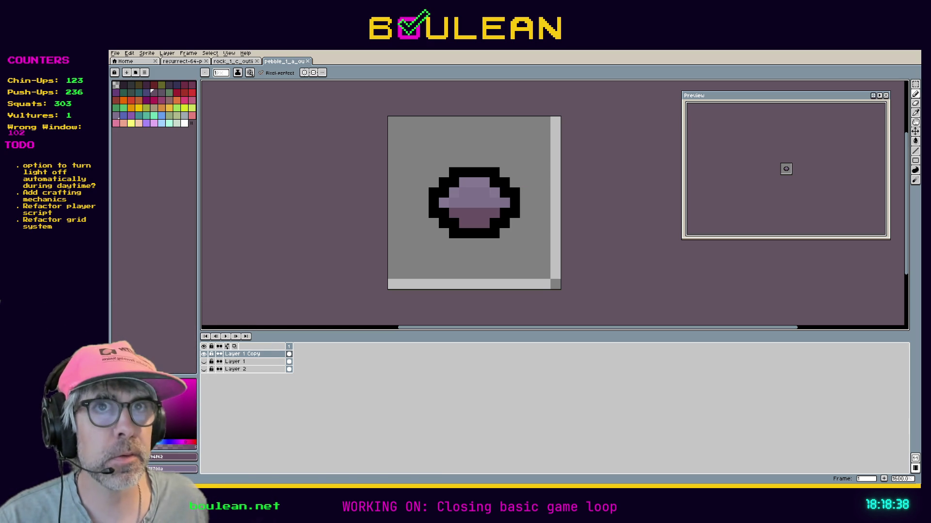
Step: Export the sprite as pebble_1_a_outlined_17x17.png at 200% resize, accepting the flattened-layers warning
key("ctrl+shift+apostrophe")
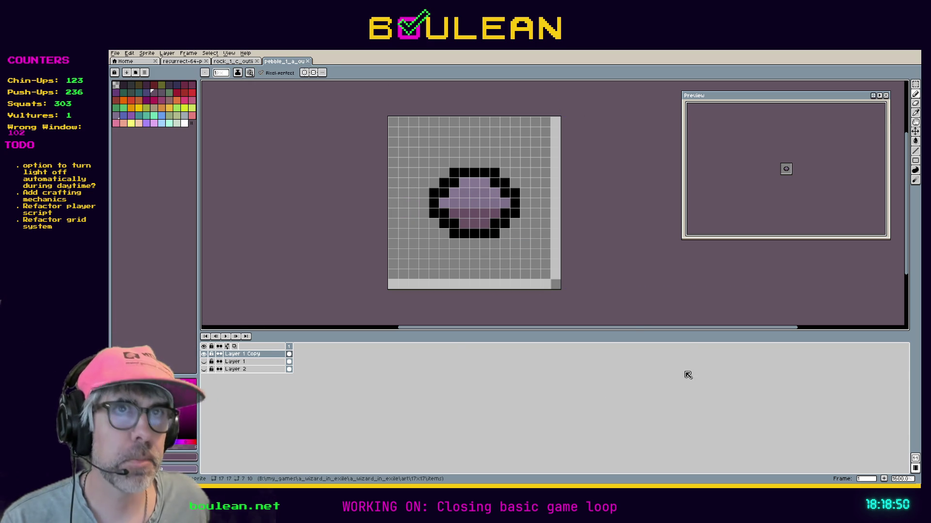
left_click(115, 54)
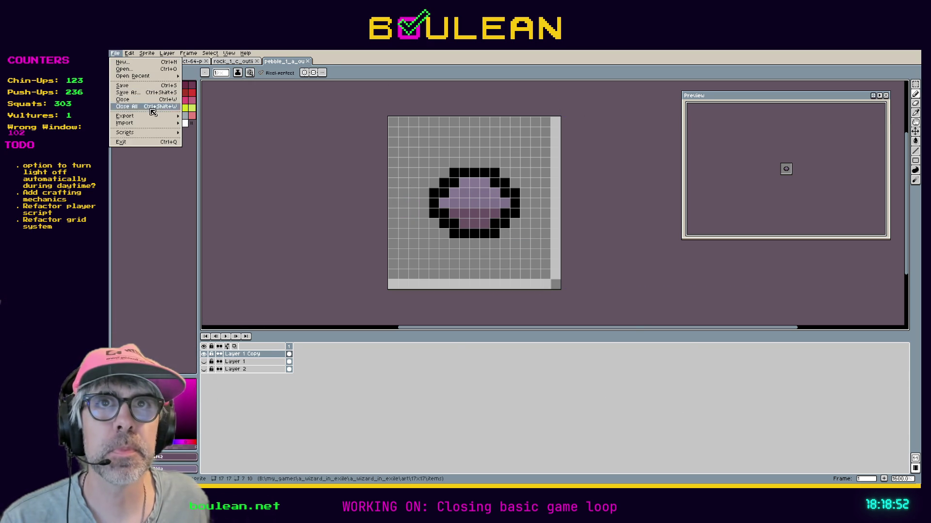
mouse_move(155, 116)
left_click(190, 118)
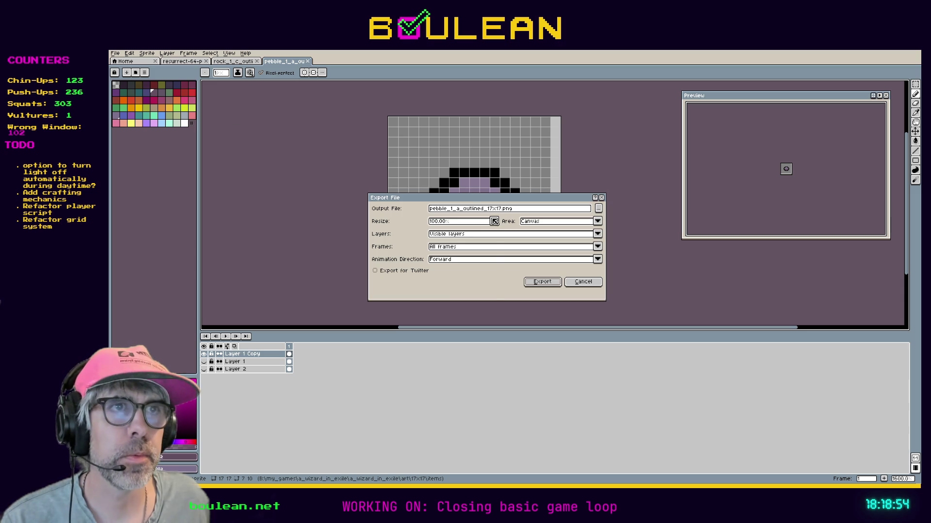
left_click(494, 221)
left_click(443, 249)
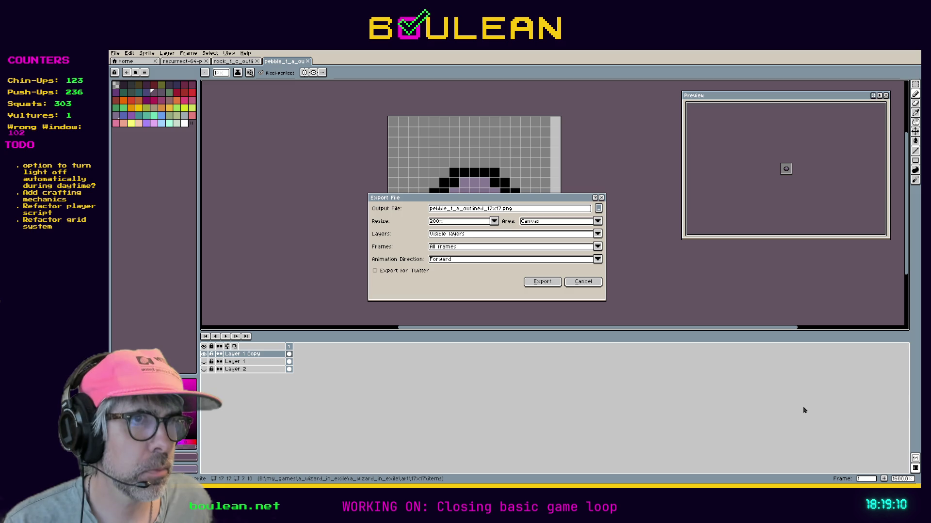
left_click(543, 282)
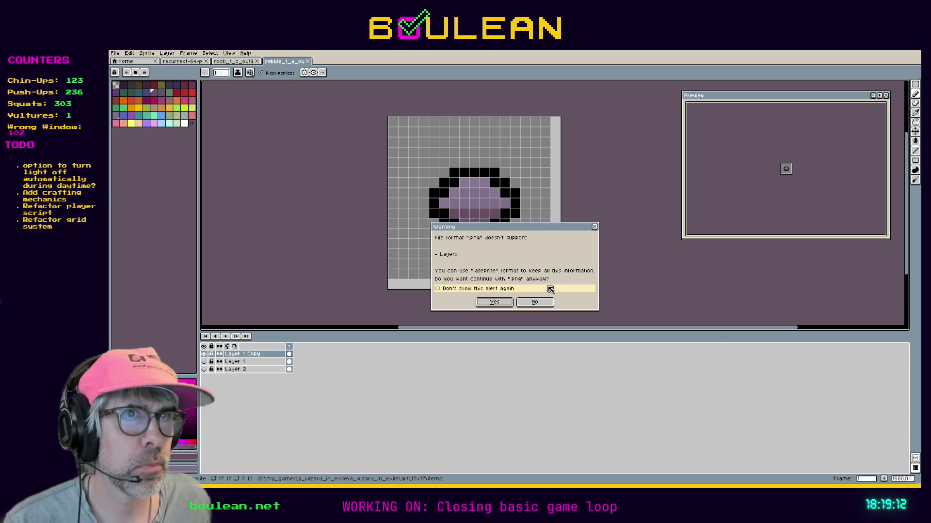
left_click(498, 304)
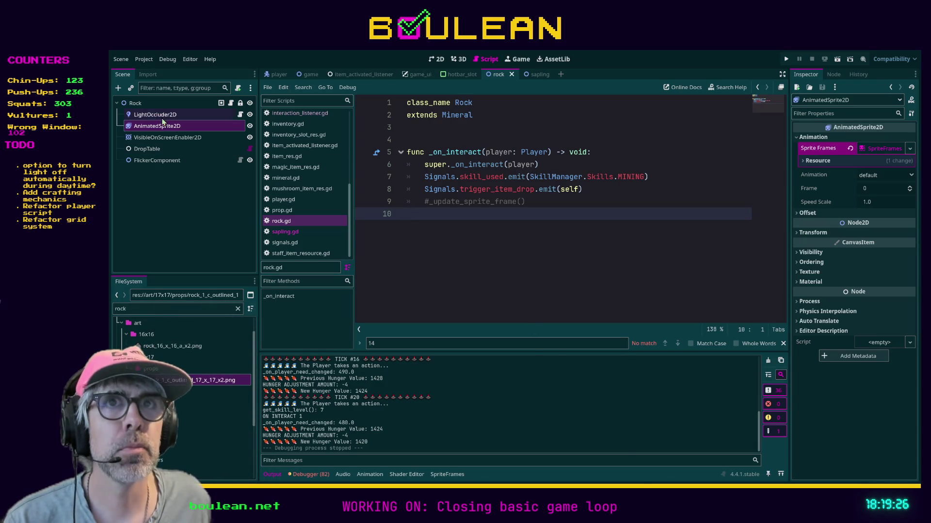
Step: Select the Rock node, filter the FileSystem for 'stone', then clear the filter and browse all files
left_click(135, 103)
left_click(166, 310)
key("ctrl+a")
type("stone")
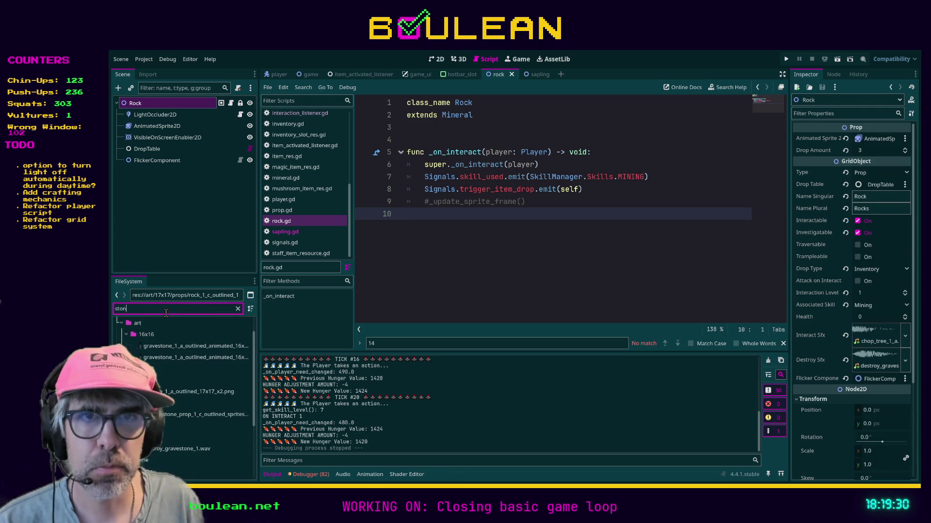
left_click(204, 380)
left_click(238, 309)
scroll(232, 347, "down", 1)
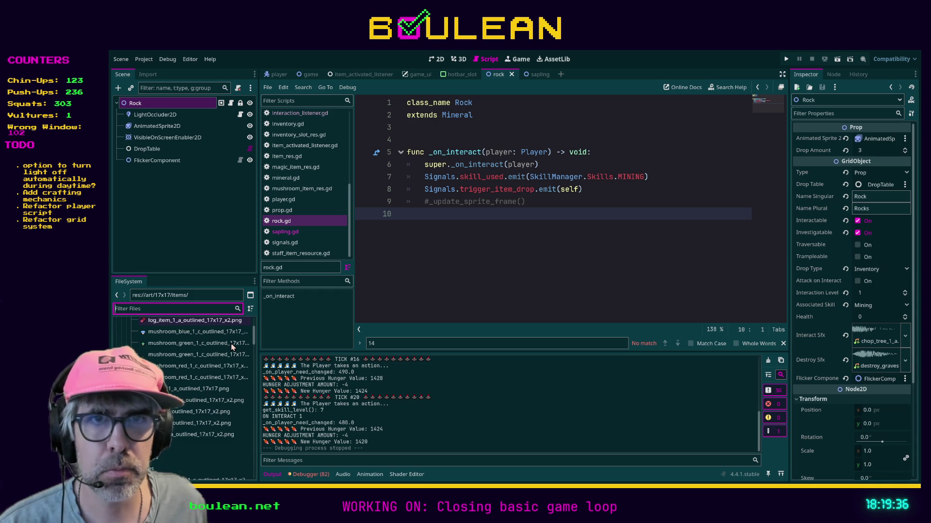
scroll(231, 347, "down", 1)
scroll(231, 347, "down", 5)
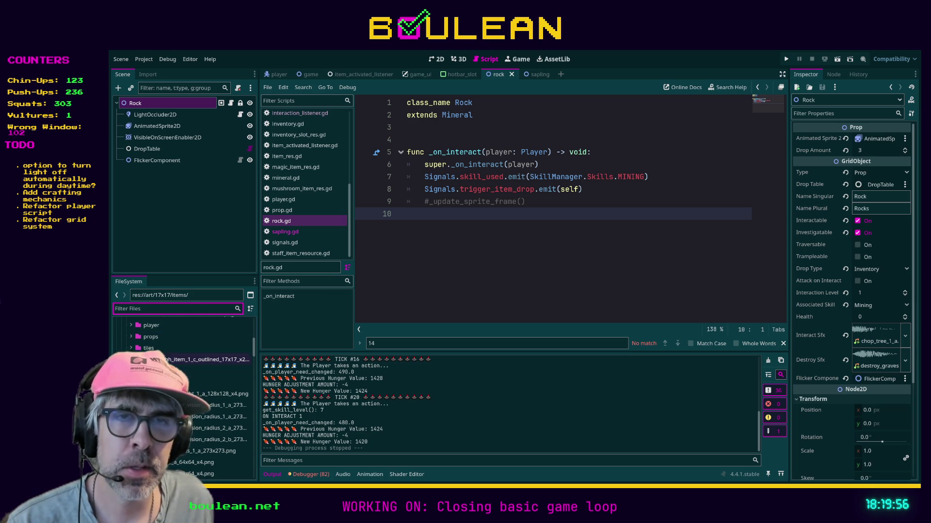
scroll(218, 371, "down", 5)
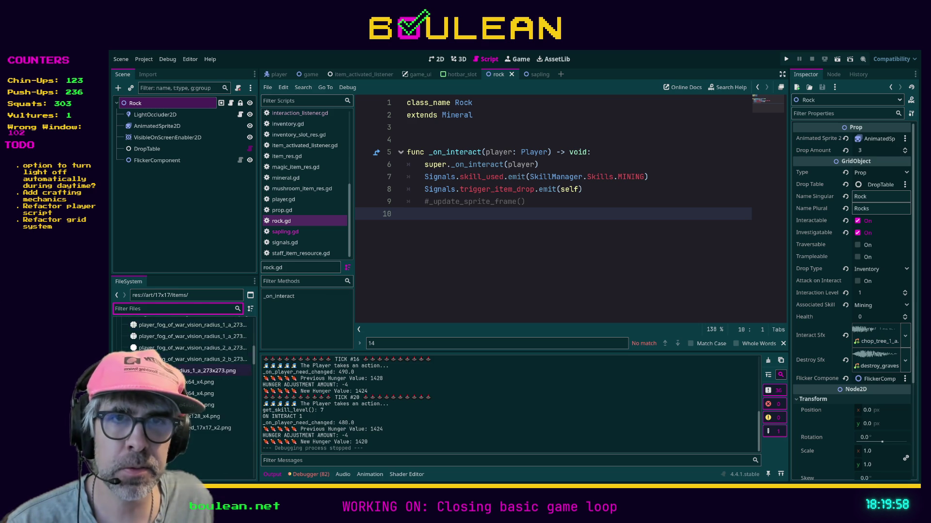
scroll(223, 425, "up", 3)
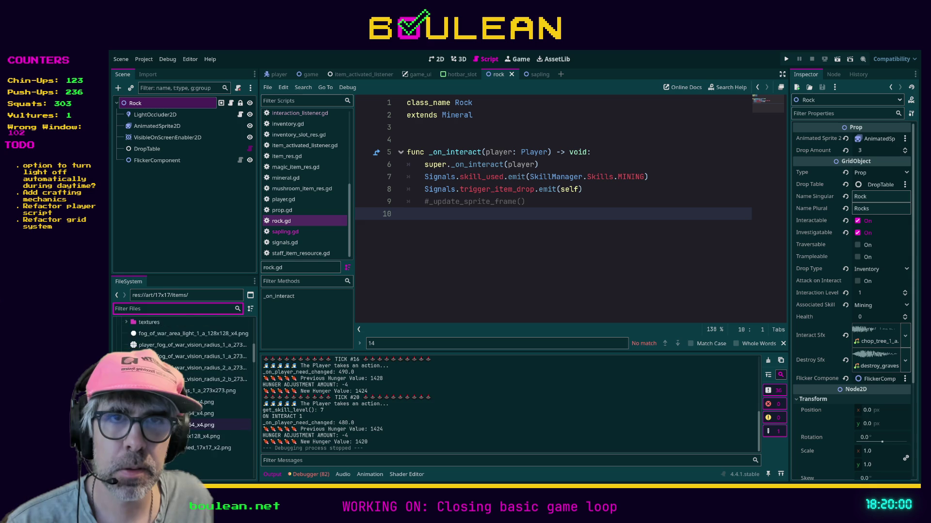
scroll(203, 387, "up", 5)
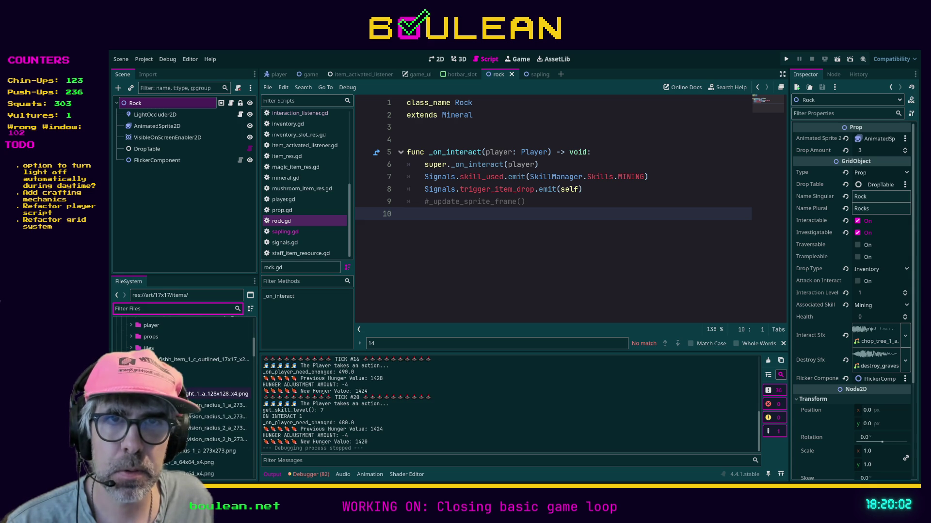
scroll(213, 368, "down", 6)
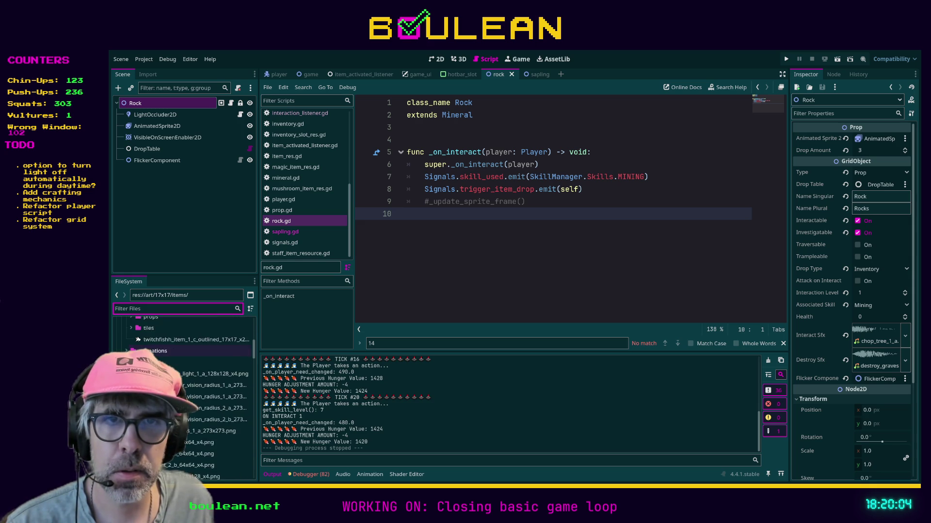
scroll(194, 388, "down", 3)
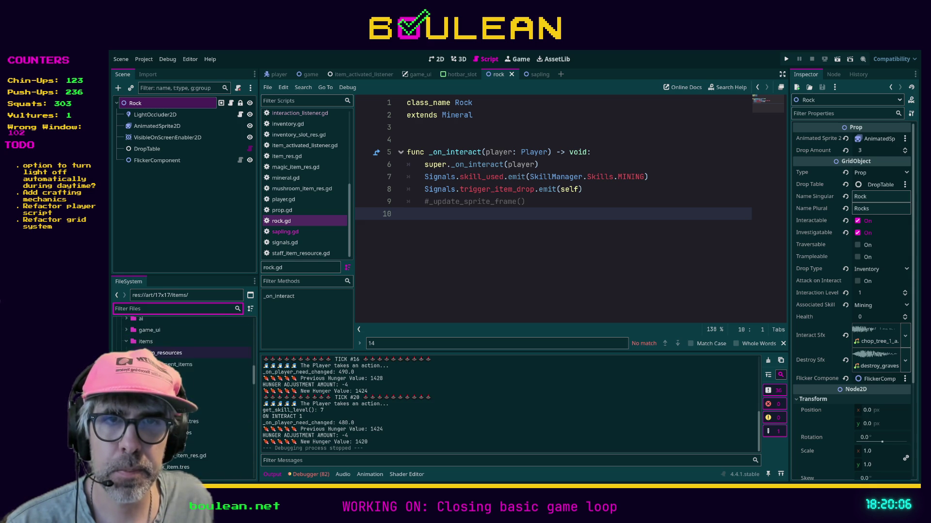
scroll(193, 351, "down", 4)
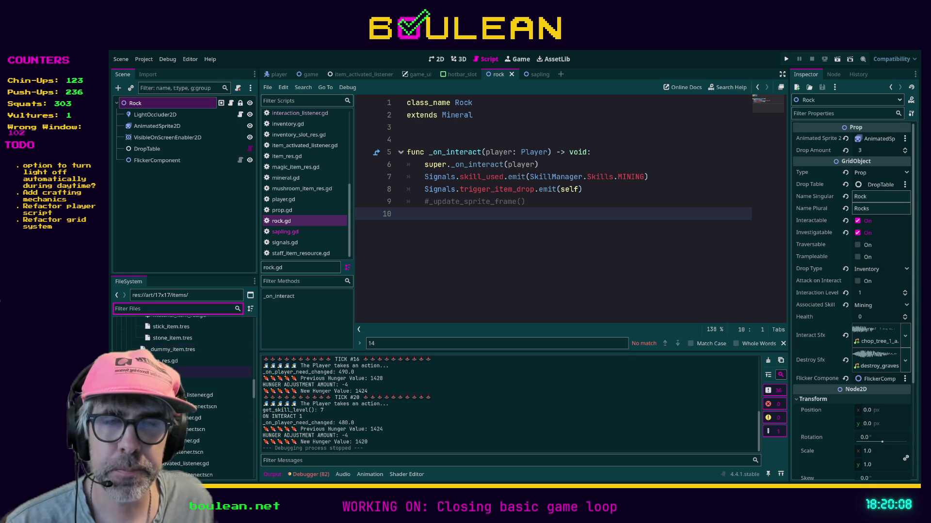
scroll(160, 339, "up", 3)
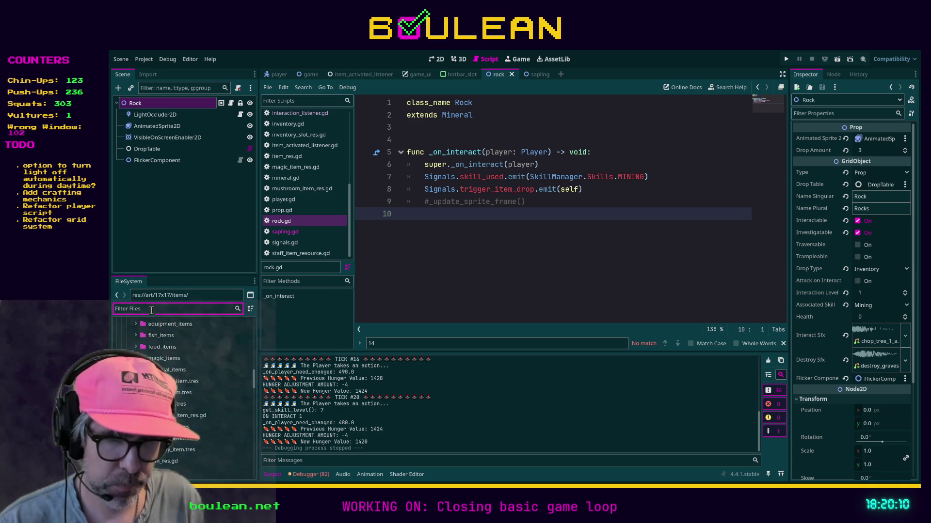
Step: Find the material_items folder with a 'stone' search and inspect pebble_item.tres
type("stone")
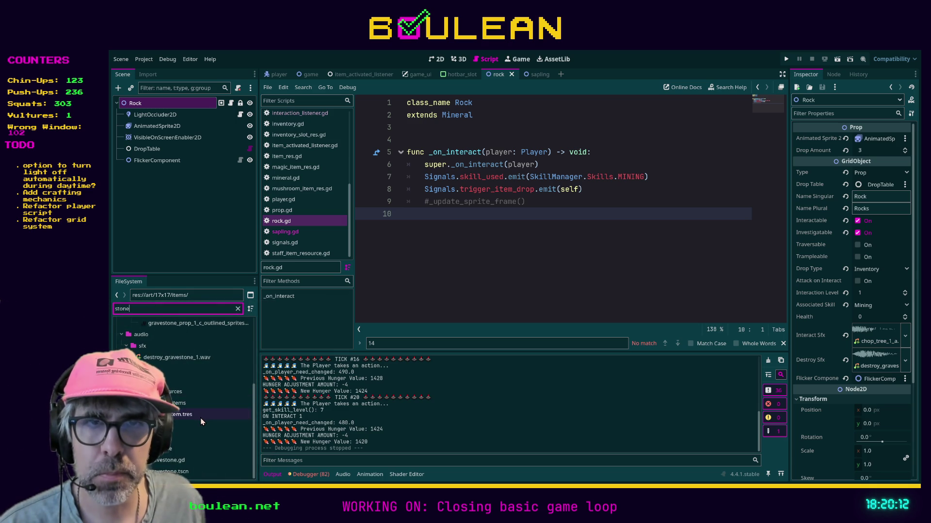
left_click(175, 403)
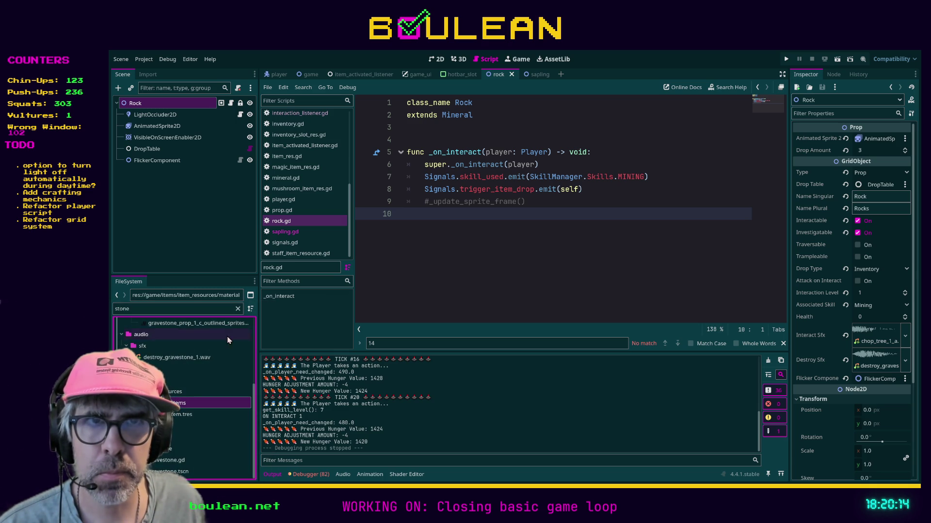
left_click(238, 310)
scroll(209, 388, "down", 3)
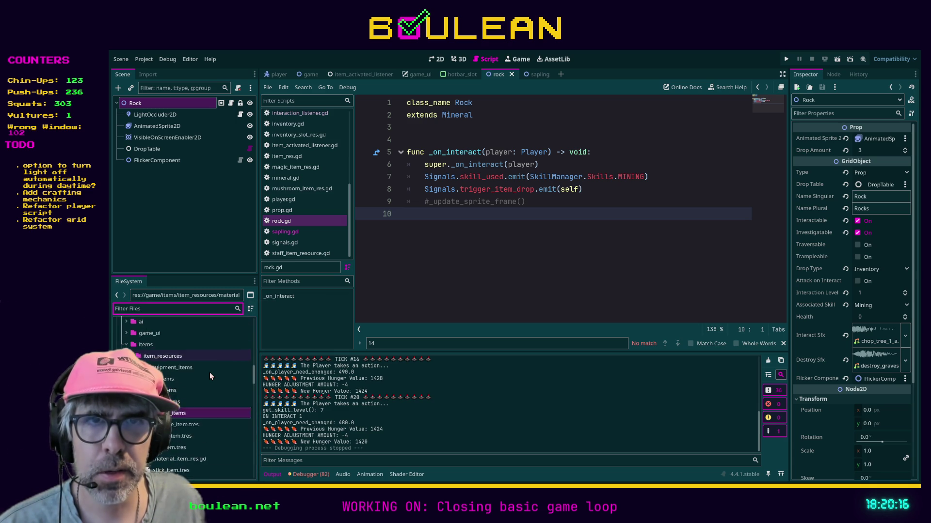
left_click(181, 444)
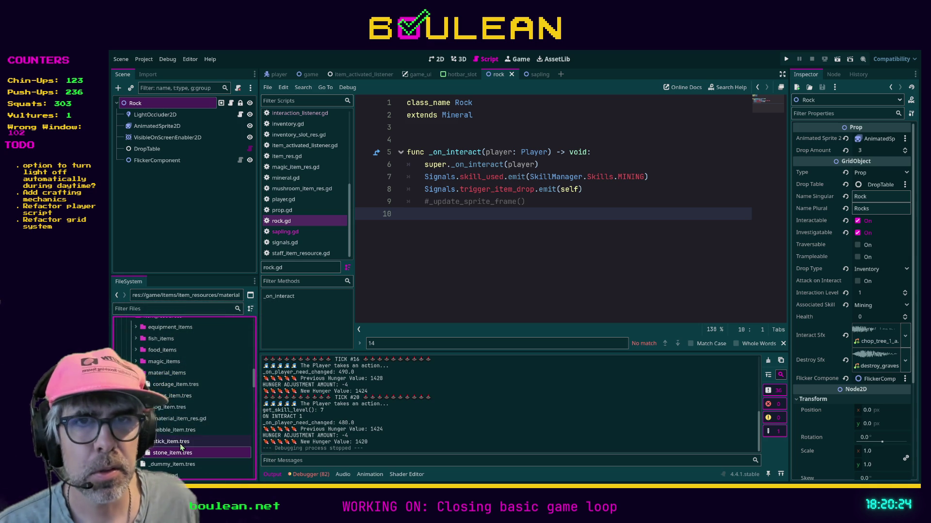
left_click(167, 434)
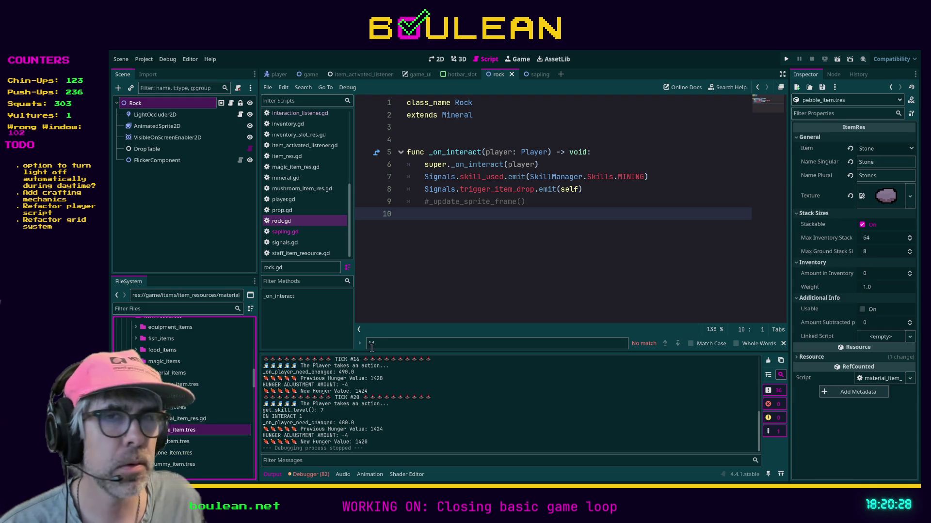
Step: Give pebble_item.tres the pebble_1_a_outlined_17x17.png texture, then follow Mineral to its parent class Prop
left_click(189, 310)
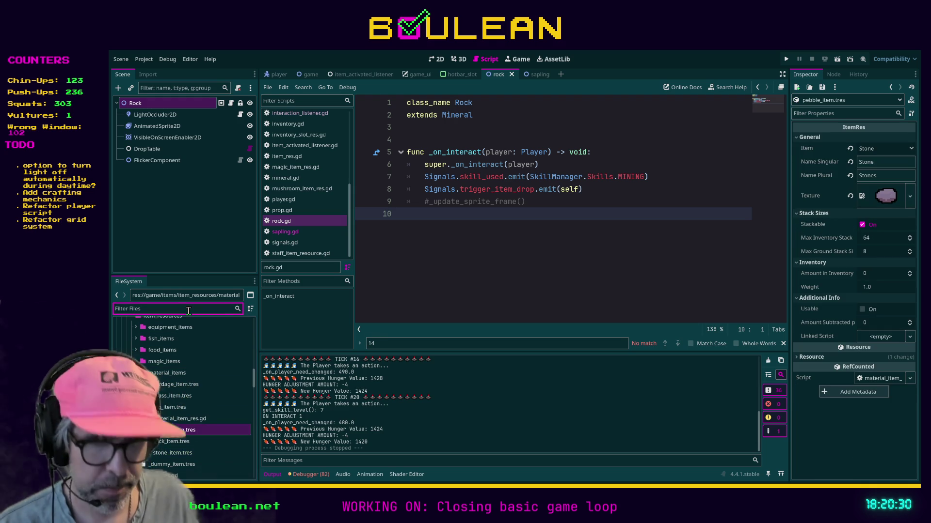
type("pebble")
left_click_drag(188, 381, 885, 196)
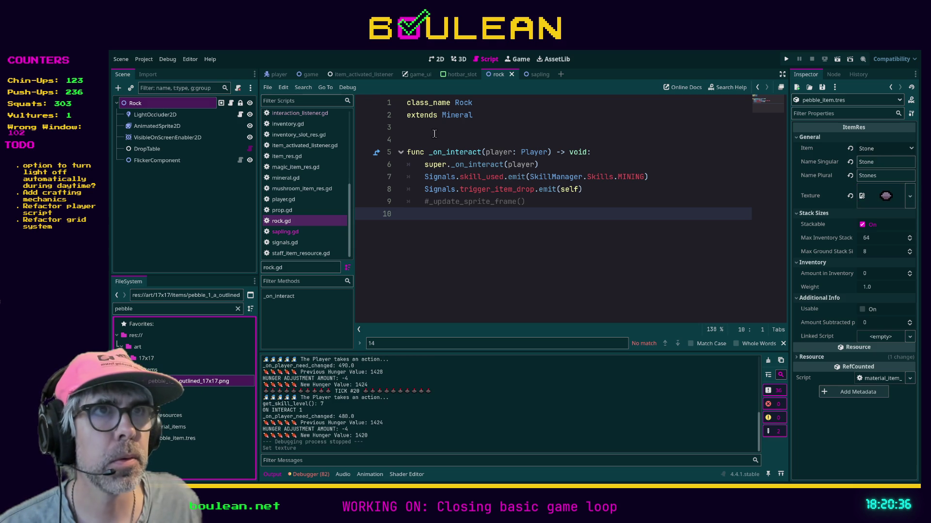
left_click(455, 117, "ctrl")
left_click(453, 117, "ctrl")
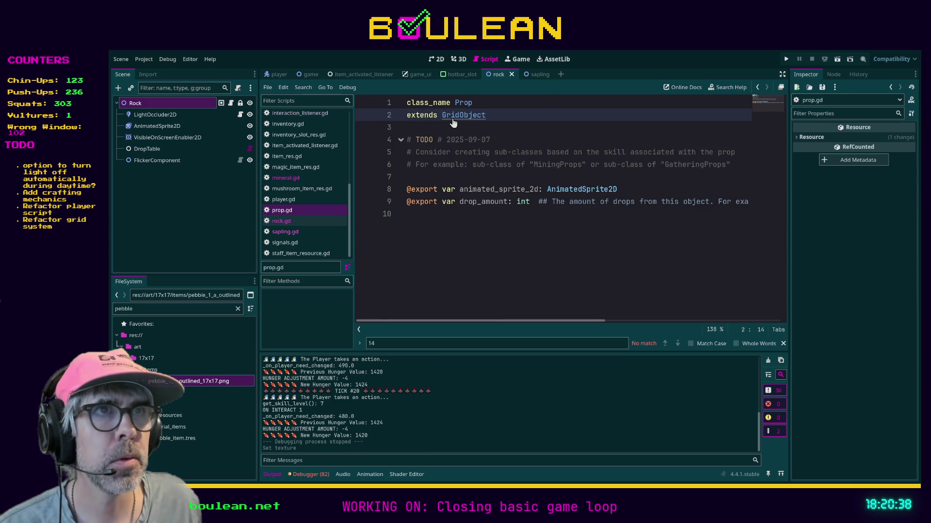
Step: Follow GridObject to its parent script and open item_res.gd
left_click(453, 117, "ctrl")
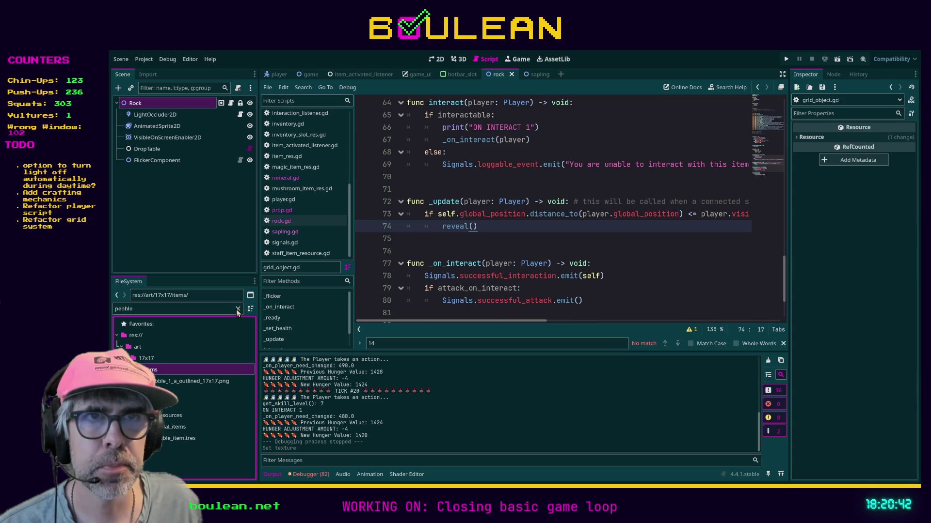
left_click(309, 158)
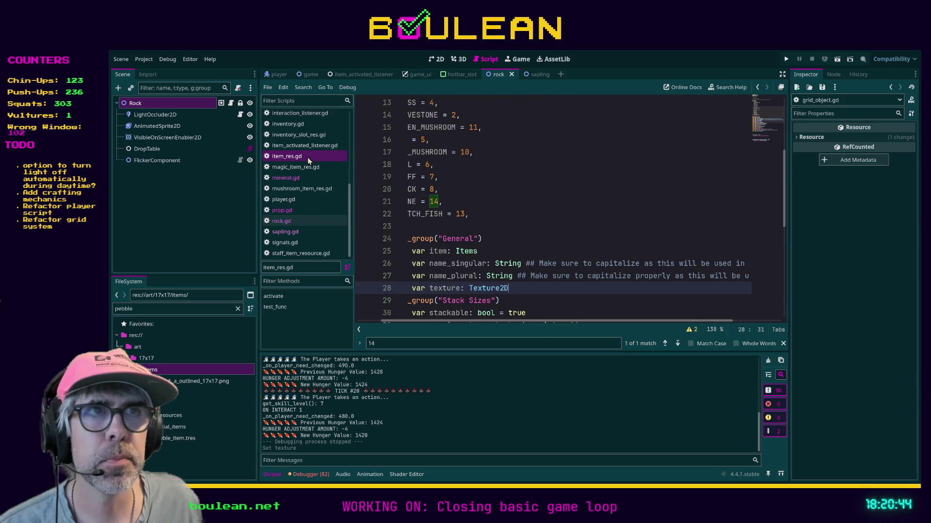
scroll(541, 273, "up", 3)
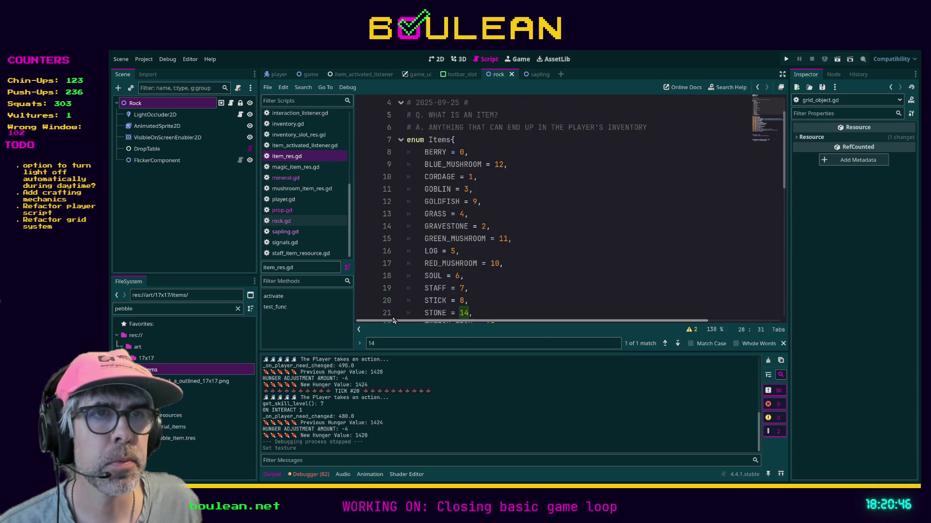
scroll(541, 274, "down", 2)
Step: Add a '# NEXT NUMBER' comment after the enum, insert PEBBLE = 15, and bump the comment to 16
left_click(522, 256)
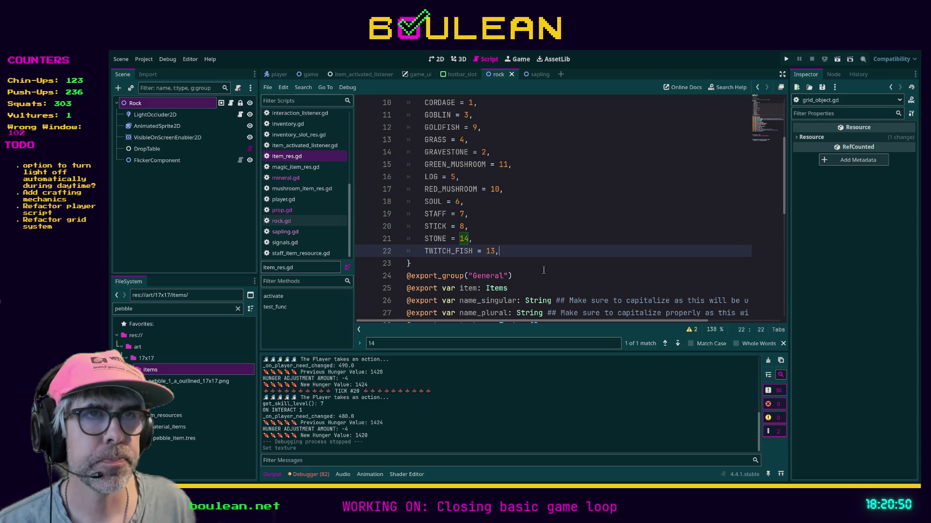
key("Return")
type("# NE")
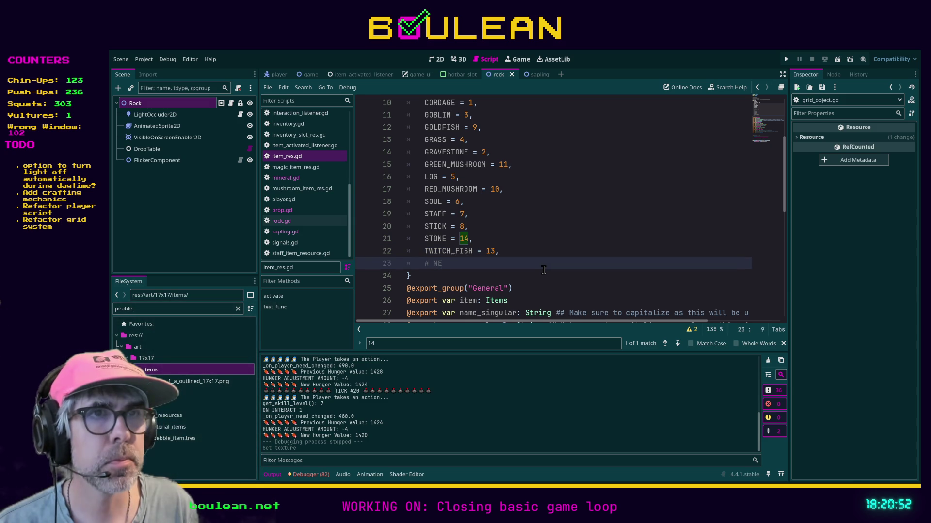
type("XT NUMBER = 15")
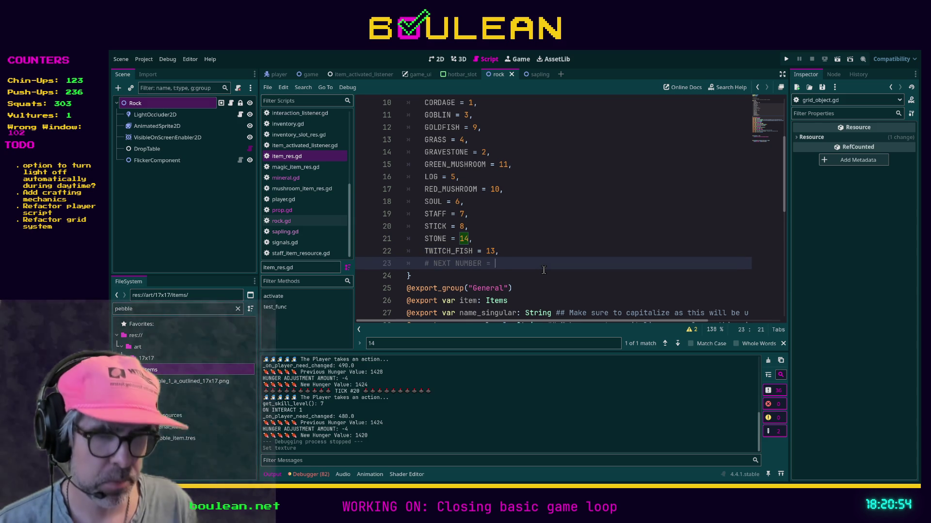
key("Up")
key("Up")
key("Up")
key("Up")
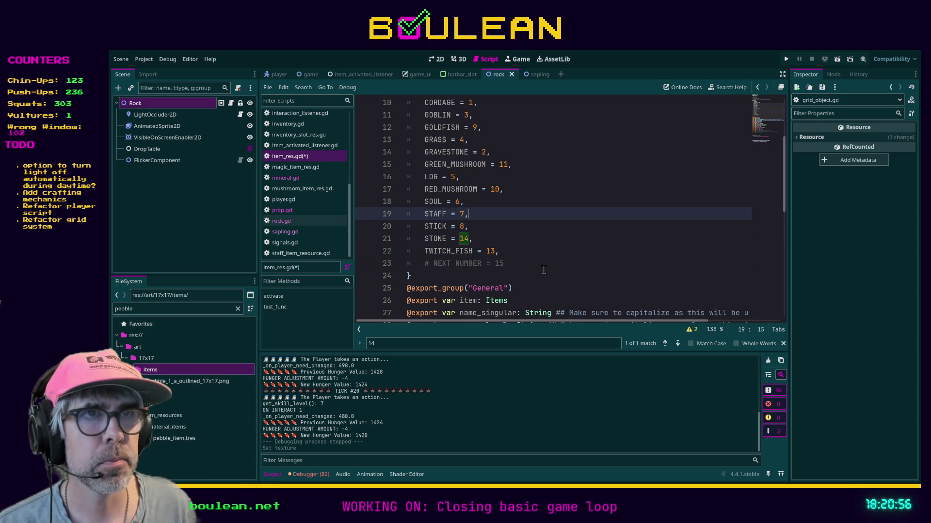
key("Return")
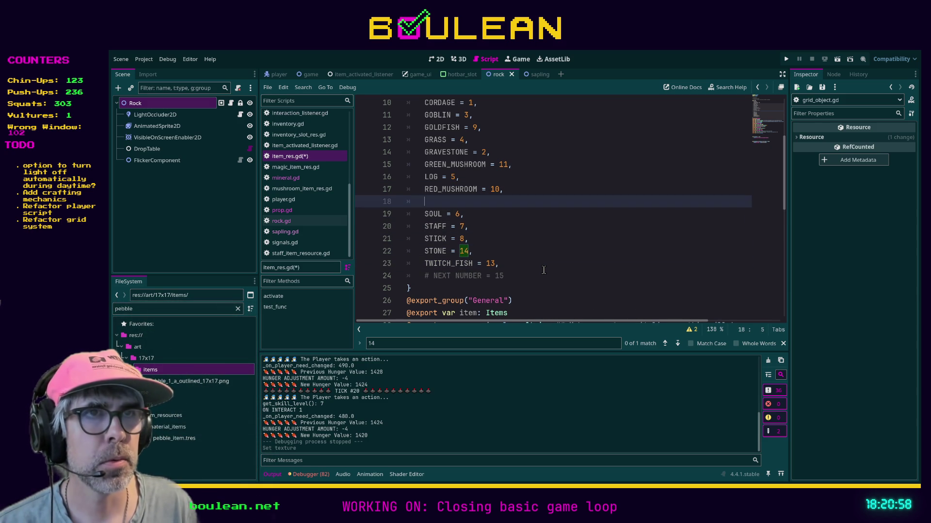
type("PEBLE = 15,")
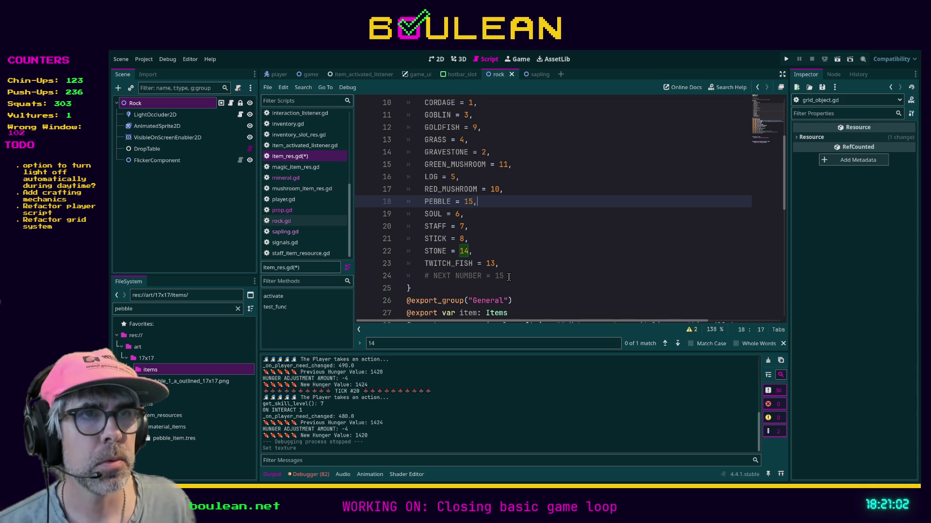
left_click(508, 277)
key("BackSpace")
type("6")
Step: Show pebble_item.tres in the Inspector again
scroll(570, 247, "up", 2)
scroll(568, 247, "down", 2)
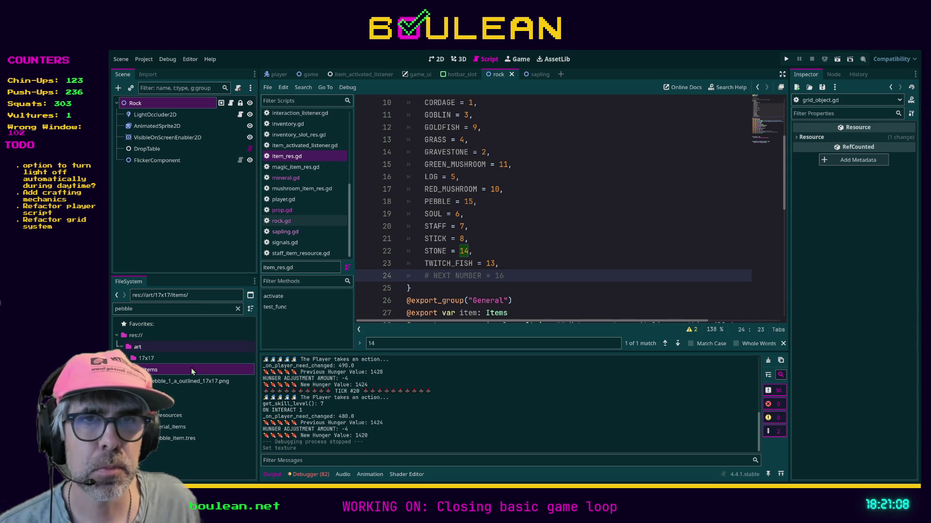
left_click(171, 439)
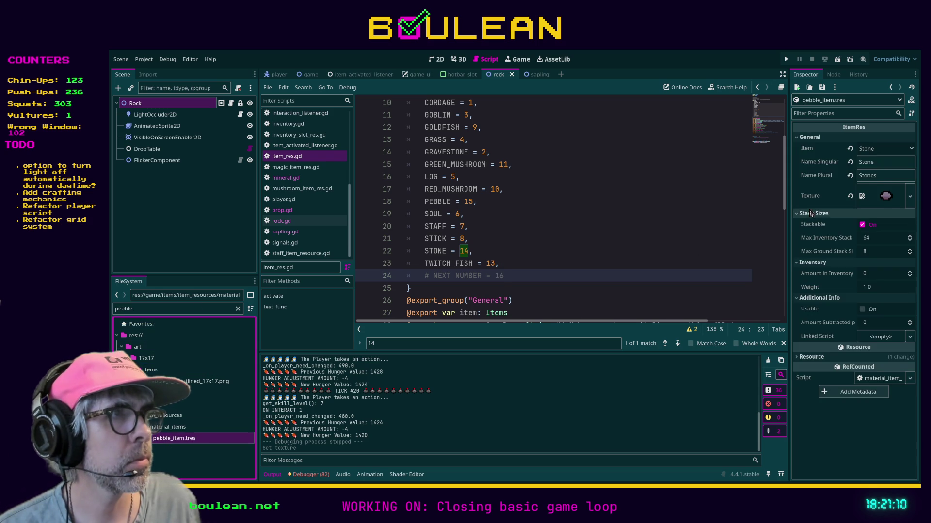
Step: Set the item type to Pebble, singular name 'Pebble' and plural name 'Pebbles'
left_click(879, 153)
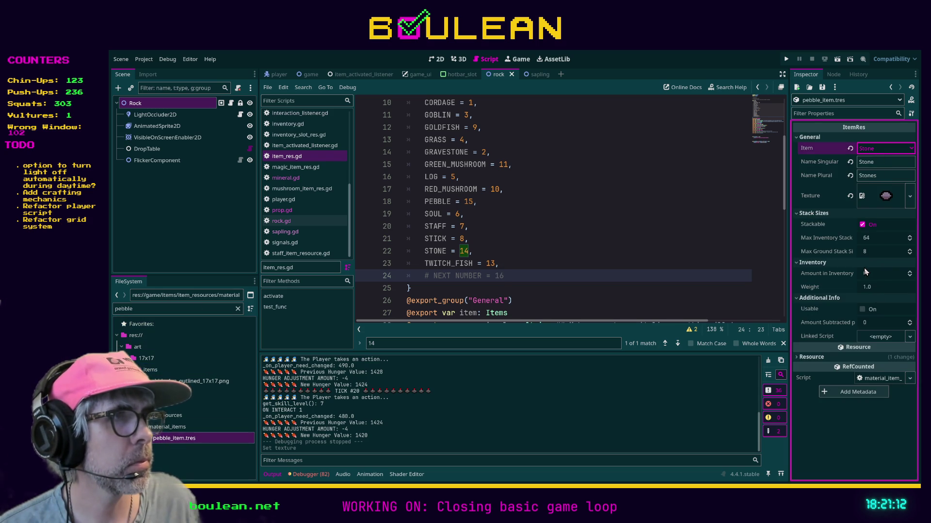
left_click(869, 274)
left_click(878, 163)
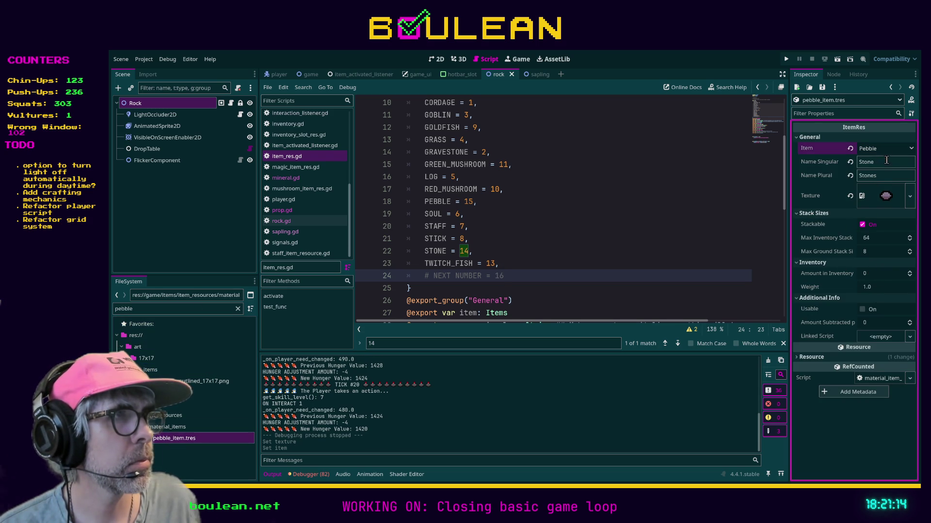
key("BackSpace")
key("BackSpace")
key("BackSpace")
type("Pebble")
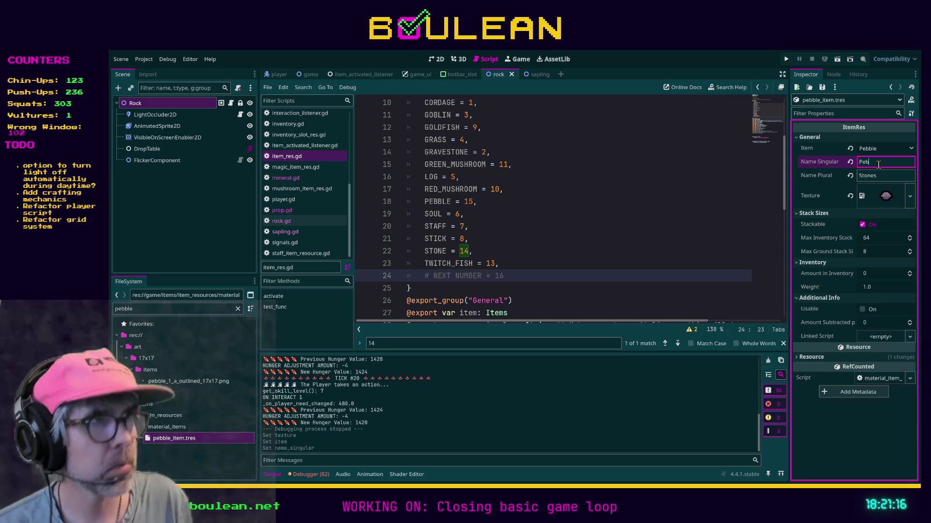
key("Tab")
type("Pebbles")
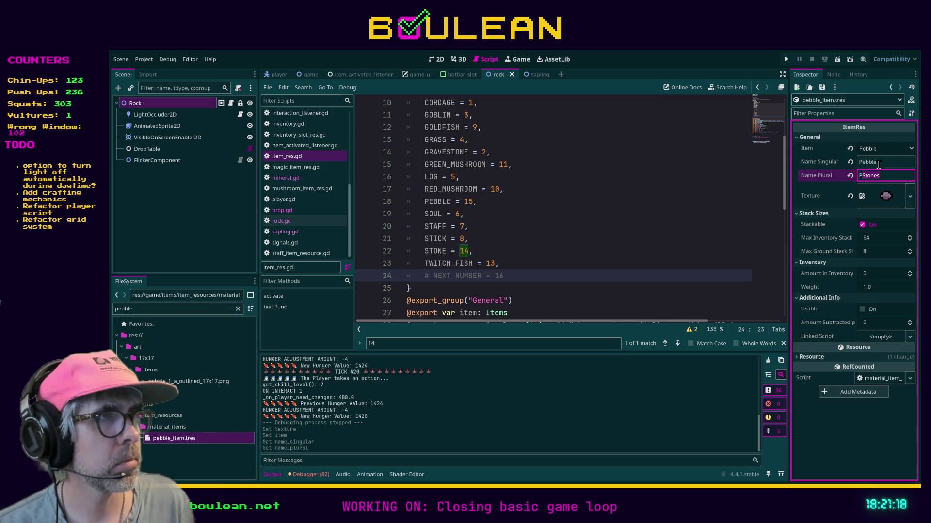
key("Return")
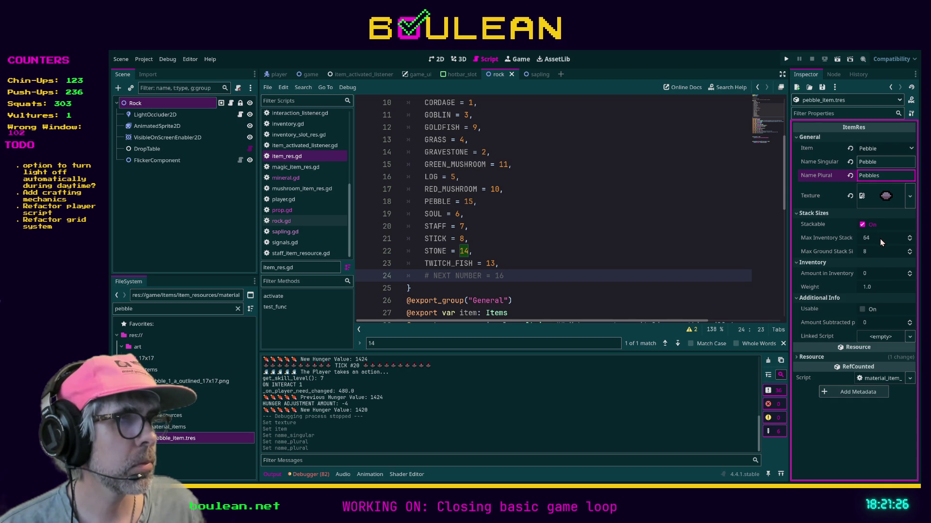
Step: Set the pebble's weight to 0.25, then select the Rock's DropTable node
left_click(876, 287)
type("0")
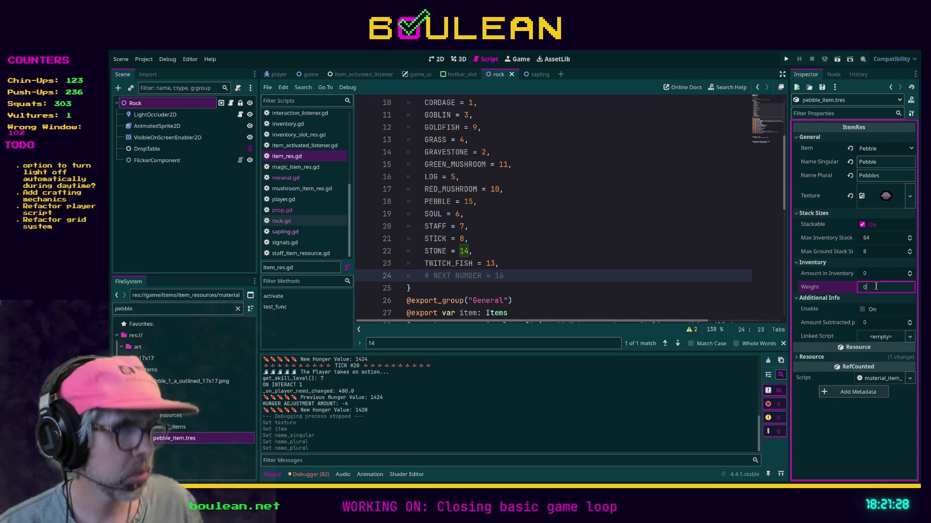
type(".25")
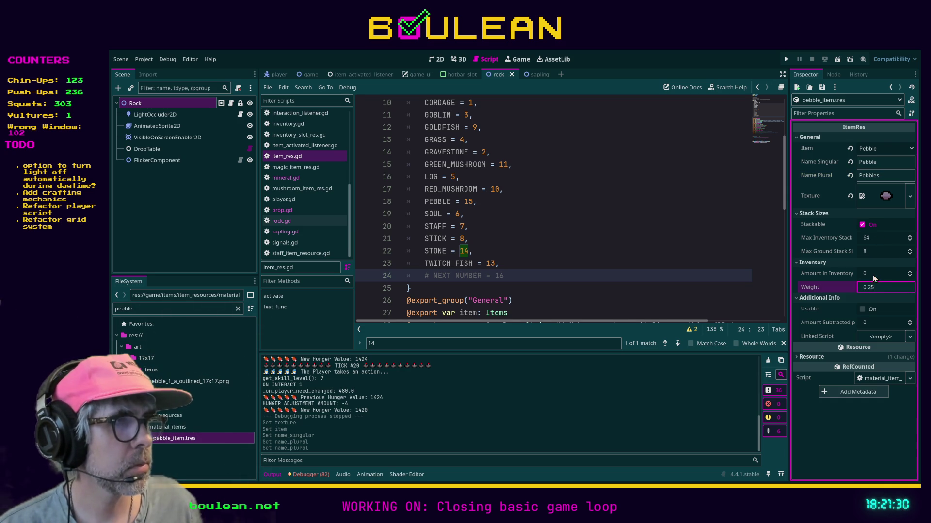
left_click(875, 273)
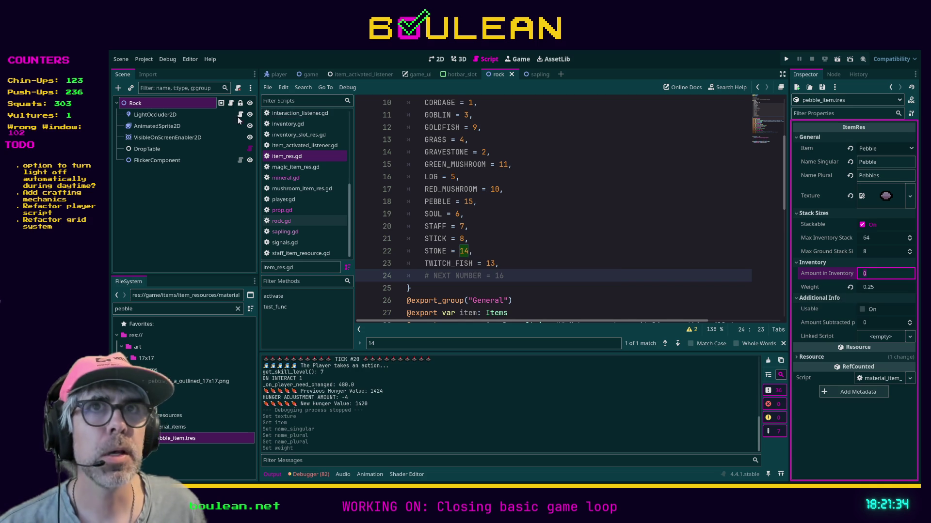
left_click(137, 161)
left_click(145, 150)
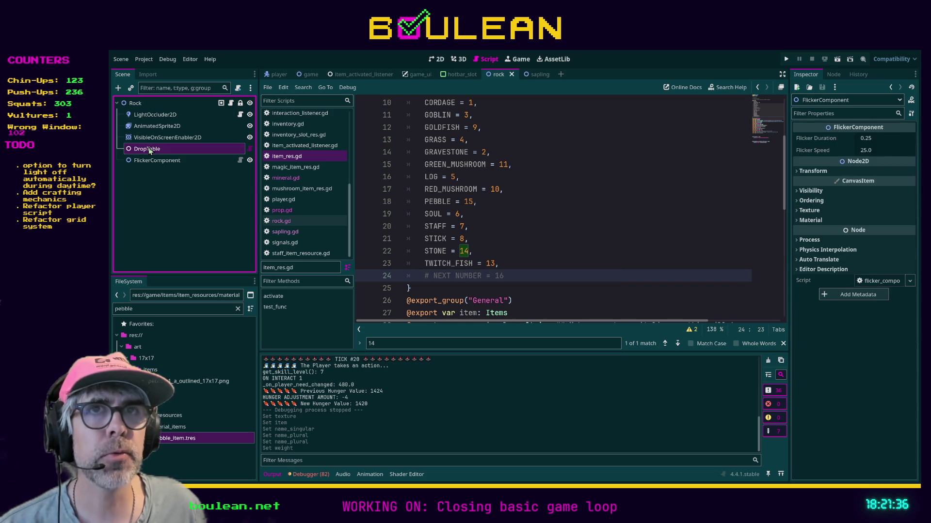
Step: Add a second drop table entry holding a new weighted item with the pebble item
left_click(872, 178)
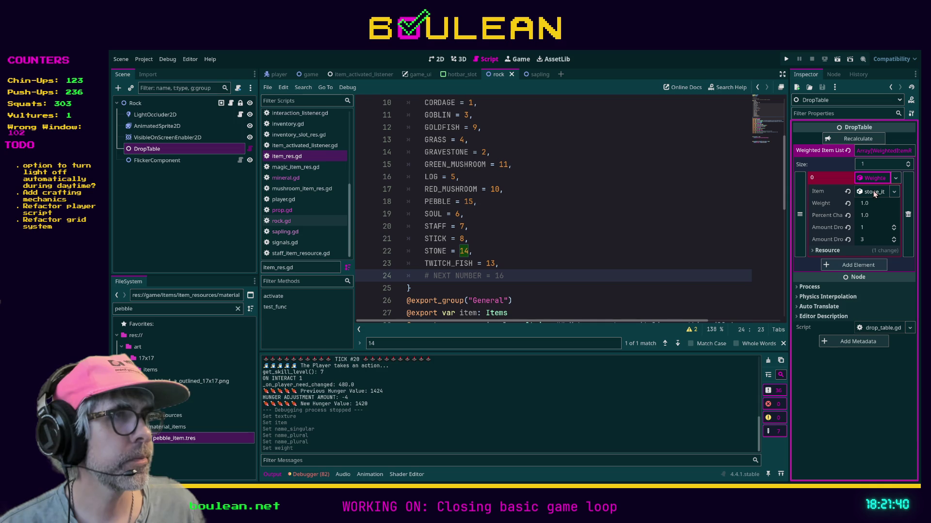
left_click(855, 264)
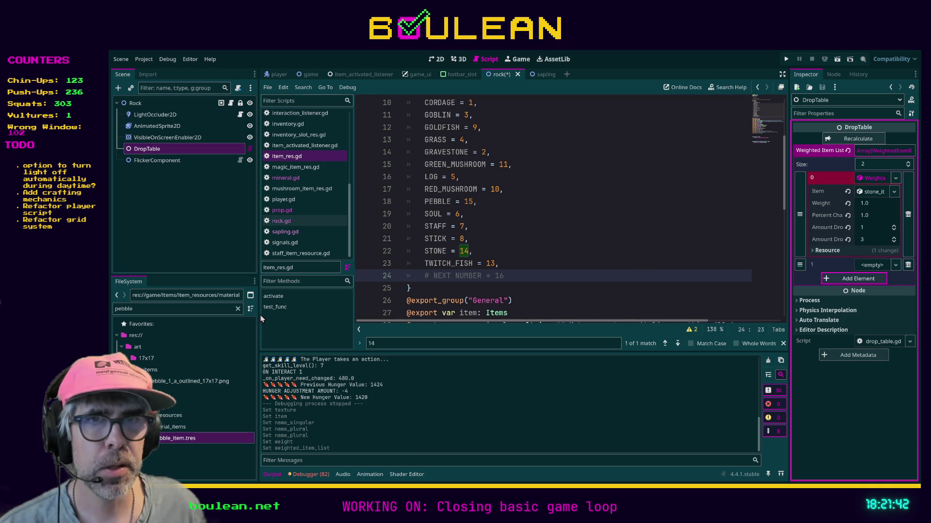
mouse_move(159, 448)
left_mouse_down()
mouse_move(184, 427)
mouse_move(800, 306)
mouse_move(868, 268)
left_mouse_up()
left_click(876, 268)
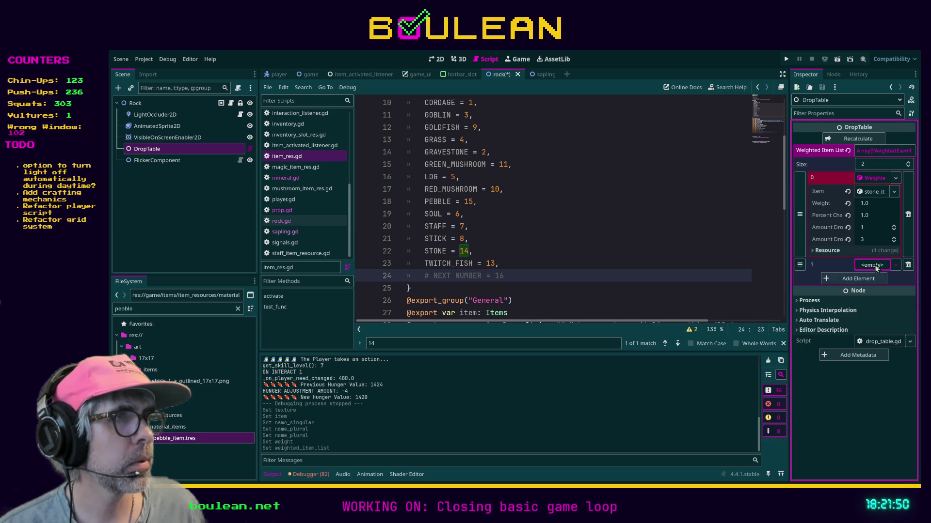
left_click(876, 267)
left_click(868, 279)
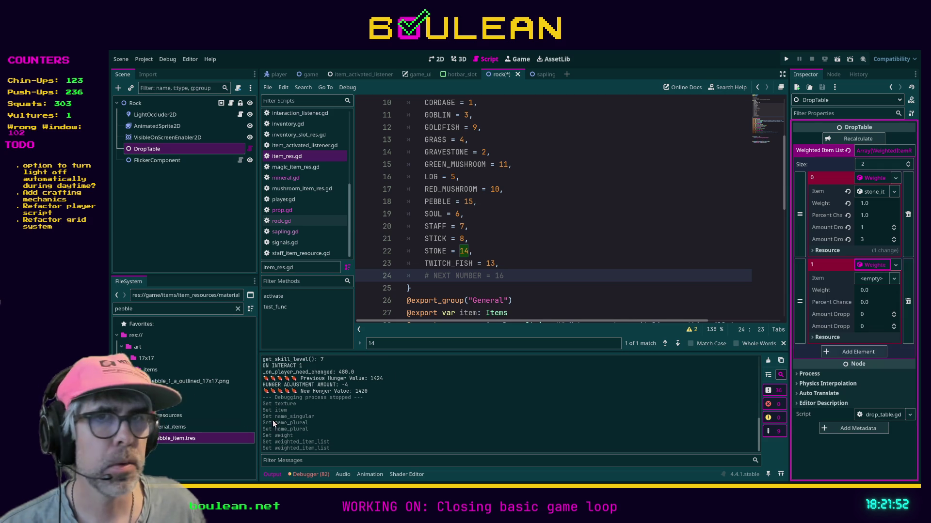
mouse_move(193, 443)
left_mouse_down()
mouse_move(652, 351)
mouse_move(870, 271)
mouse_move(864, 290)
mouse_move(872, 281)
left_mouse_up()
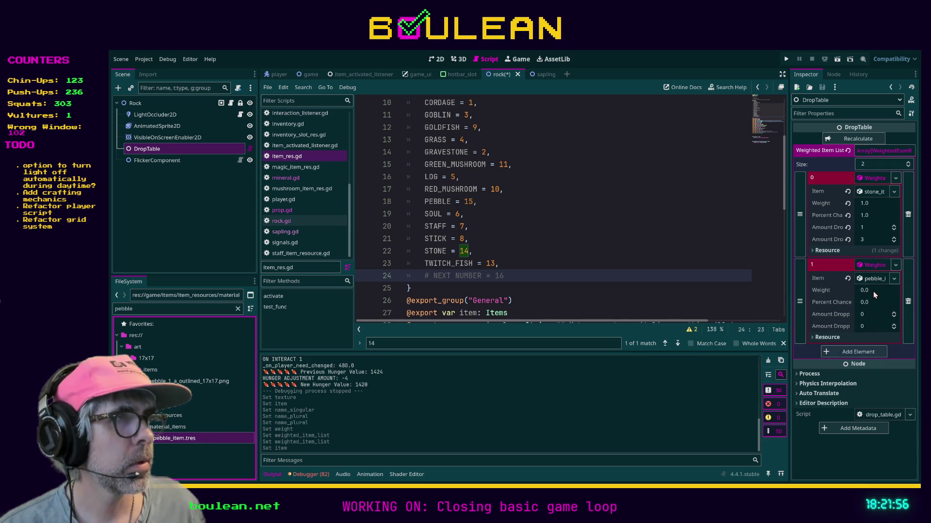
Step: Set stone weight 0.25 and pebble weight 0.75, recalculate, and give pebbles a 1–3 drop amount
left_click(871, 204)
type("0.25")
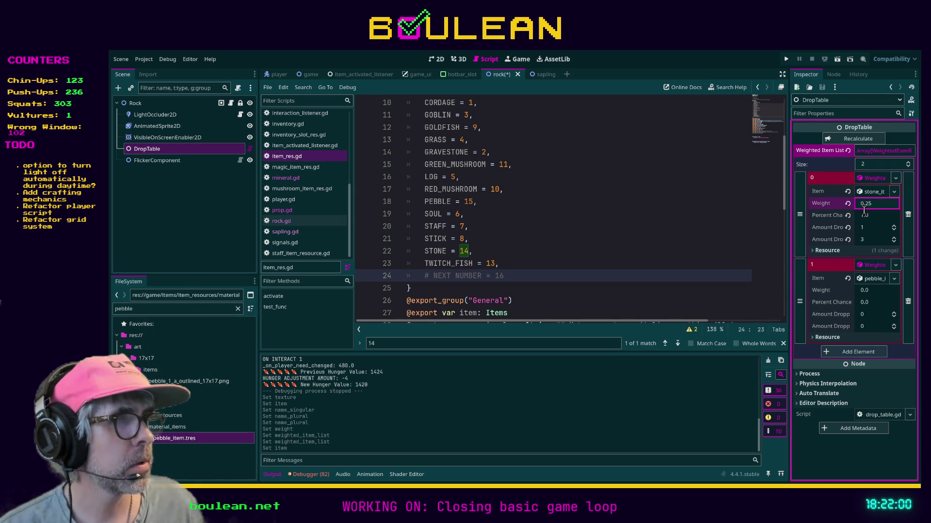
left_click(870, 291)
type("0.75")
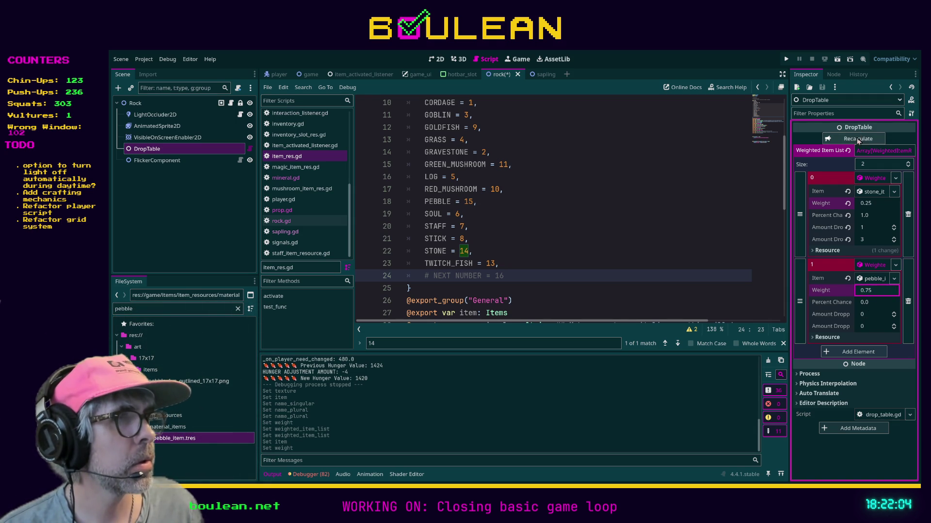
left_click(857, 139)
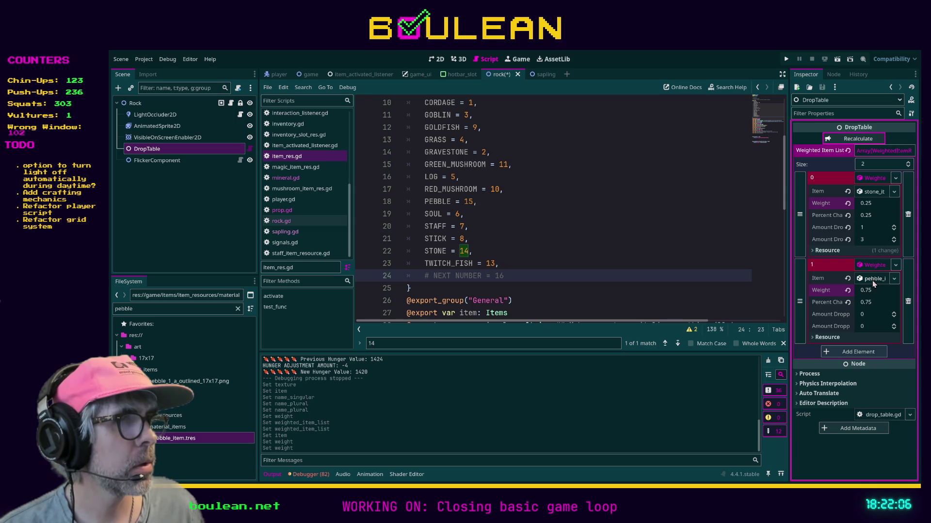
left_click(867, 316)
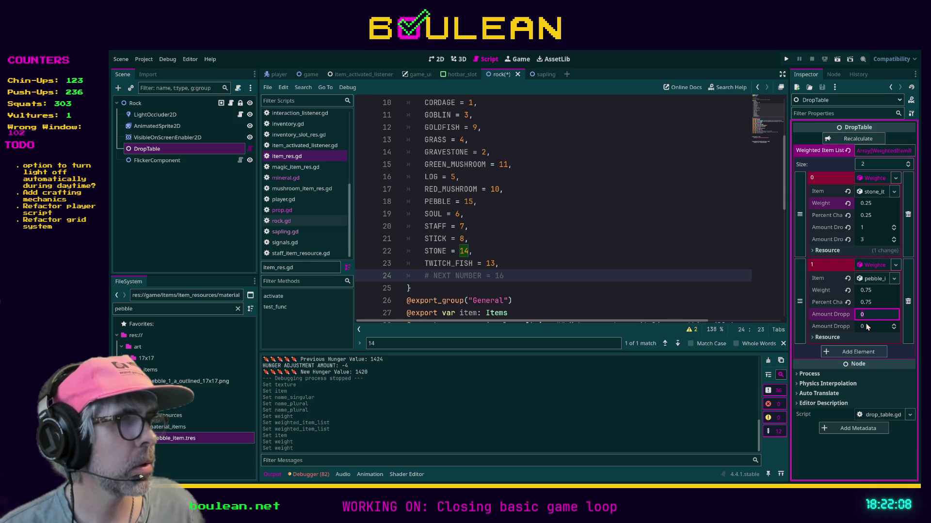
type("1")
key("Tab")
type("3")
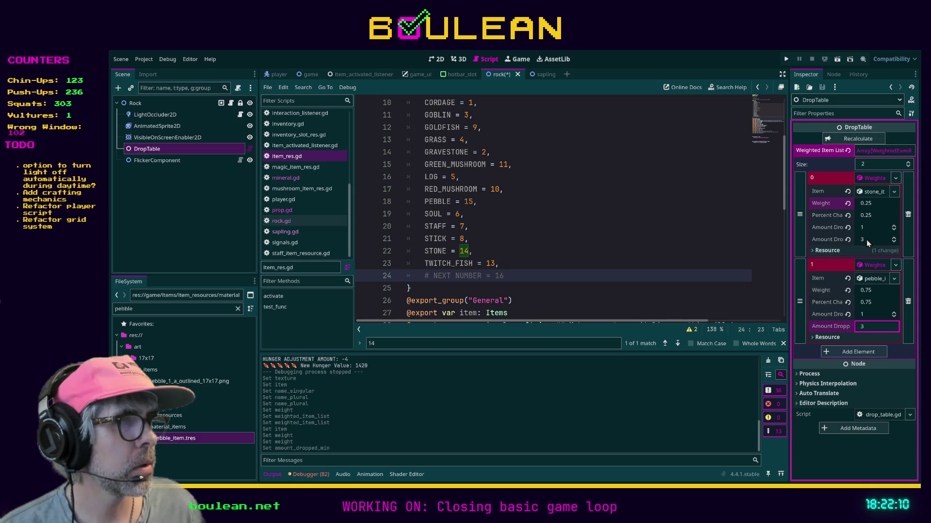
Step: Set the stone's max drop to 1, raise pebble weight to 1.0, recalculate, save, and run the project
left_click(866, 240)
type("1")
left_click(866, 141)
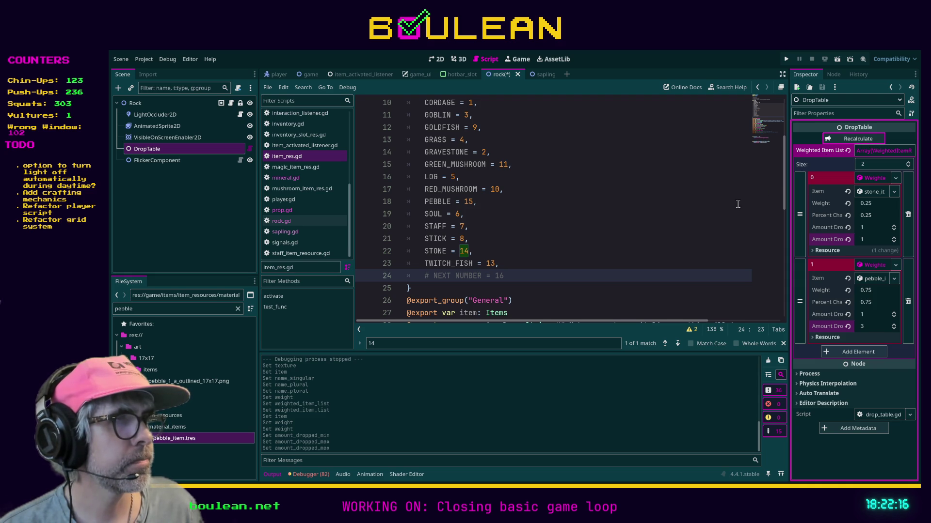
left_click(880, 290)
type("1")
left_click(858, 140)
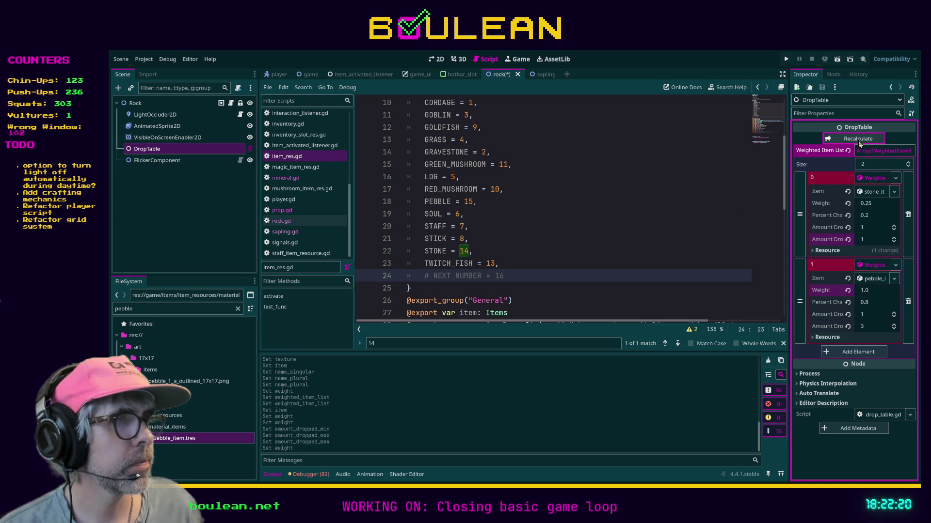
left_click(668, 237)
key("ctrl+s")
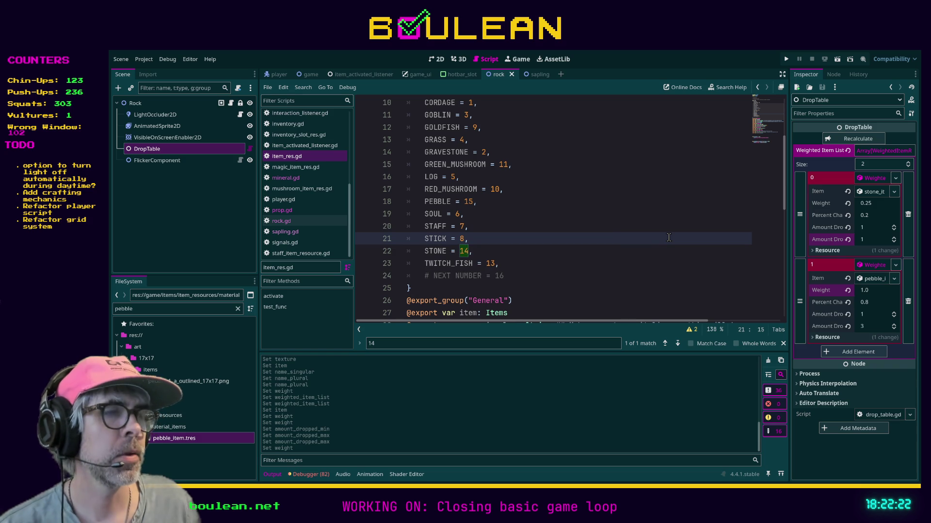
key("F5")
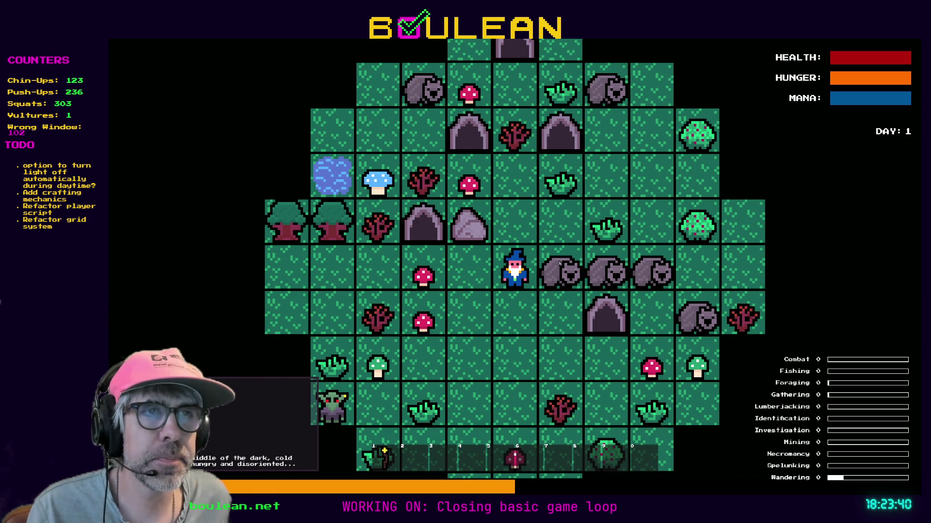
Step: Mine the rock above the wizard for 9 pebbles, then defeat the goblin and break the gravestone
key("Left")
key("Up")
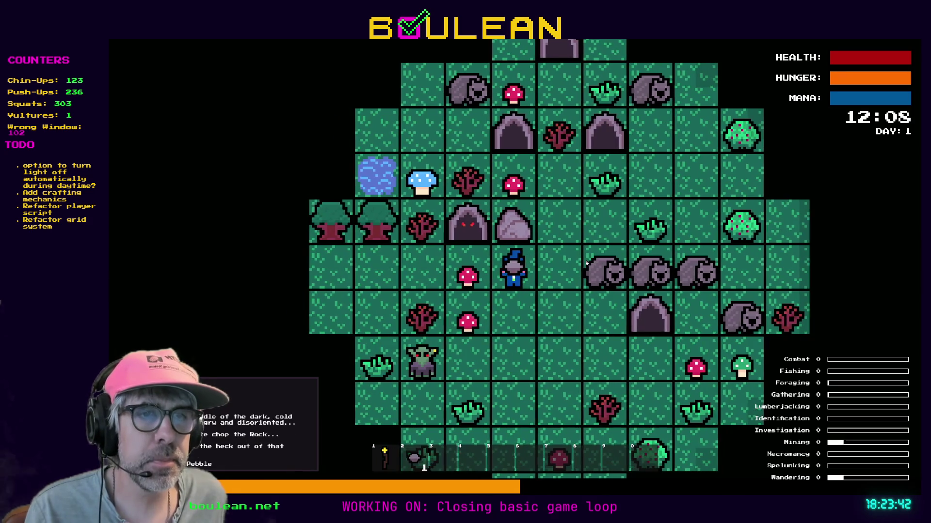
scroll(586, 264, "up", 2)
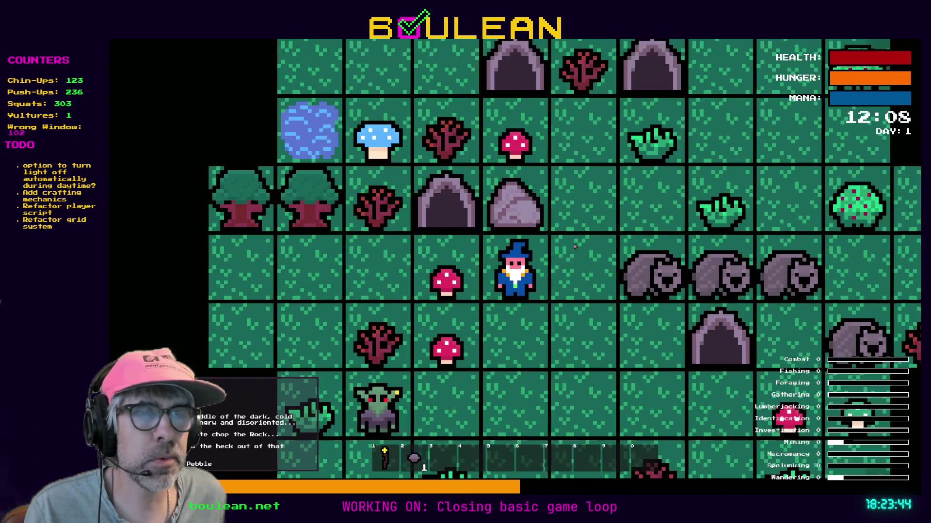
key("Up")
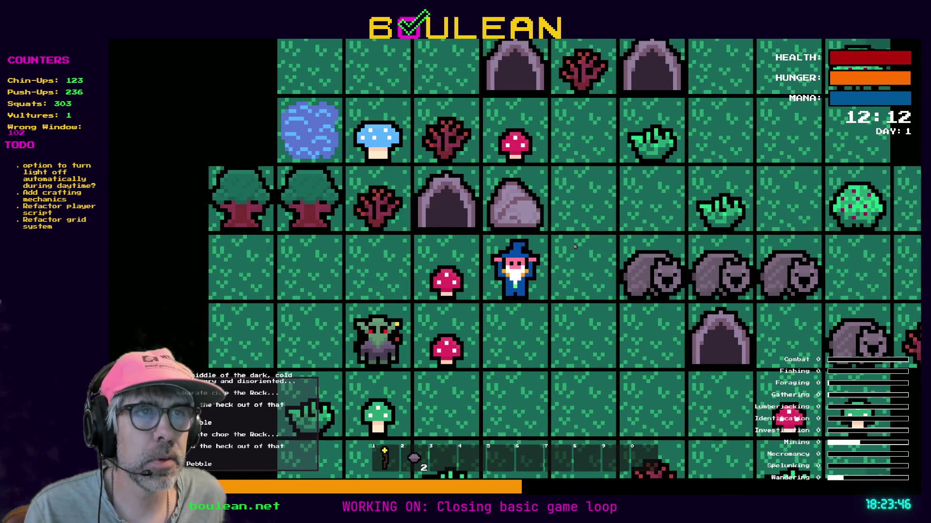
key("Up")
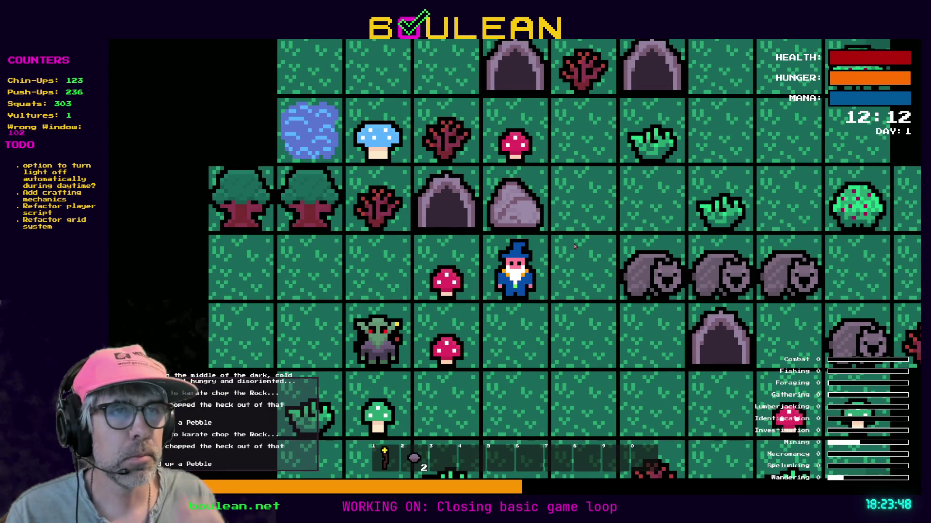
key("Up")
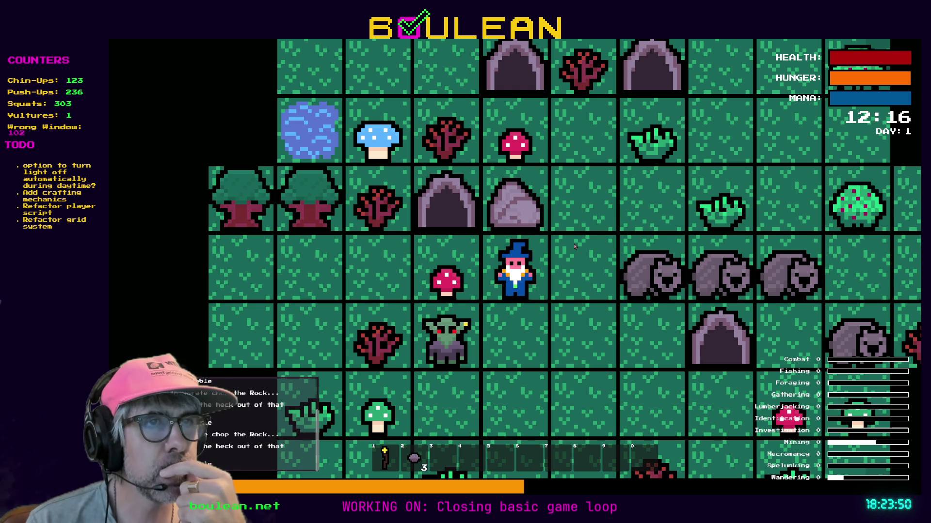
key("Up")
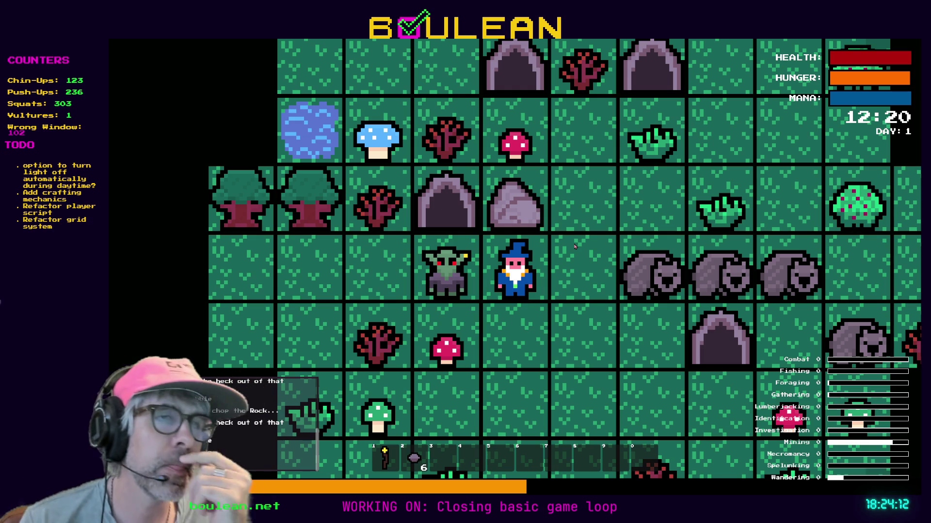
key("Up")
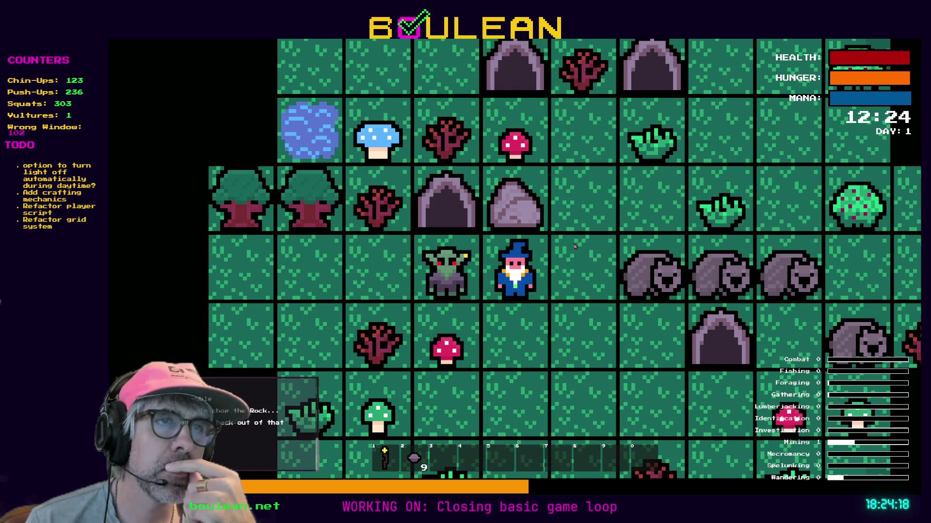
key("Left")
key("Left")
key("Left")
key("Left")
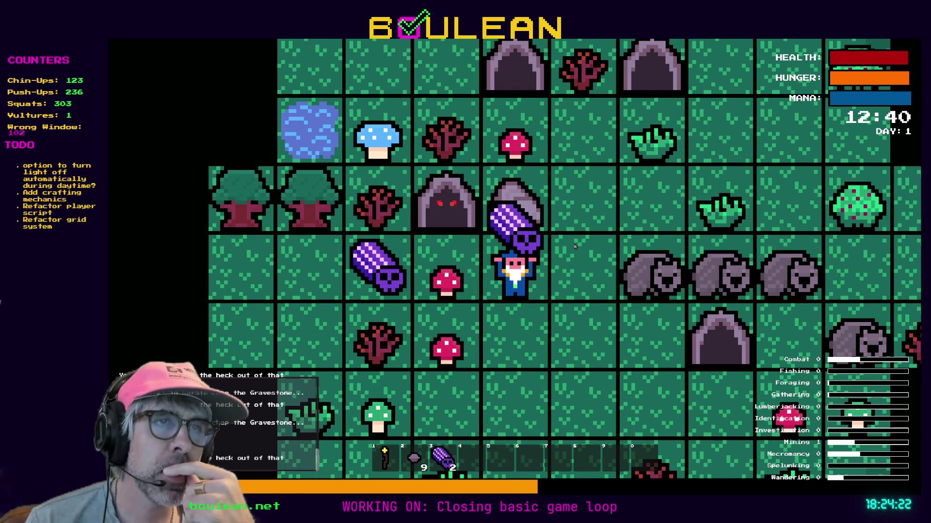
key("Left")
key("Left")
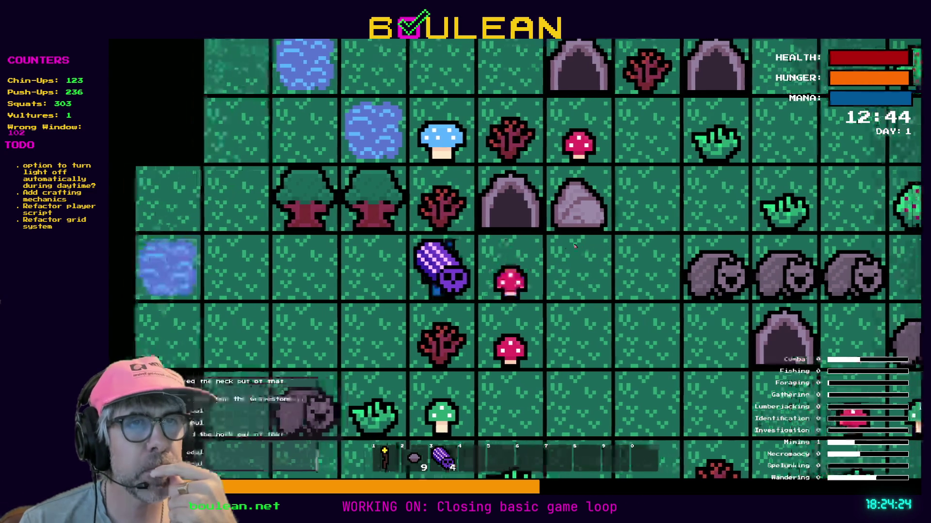
Step: Walk two tiles right and chop the rock repeatedly until 25 pebbles and a Stone are collected
key("Right")
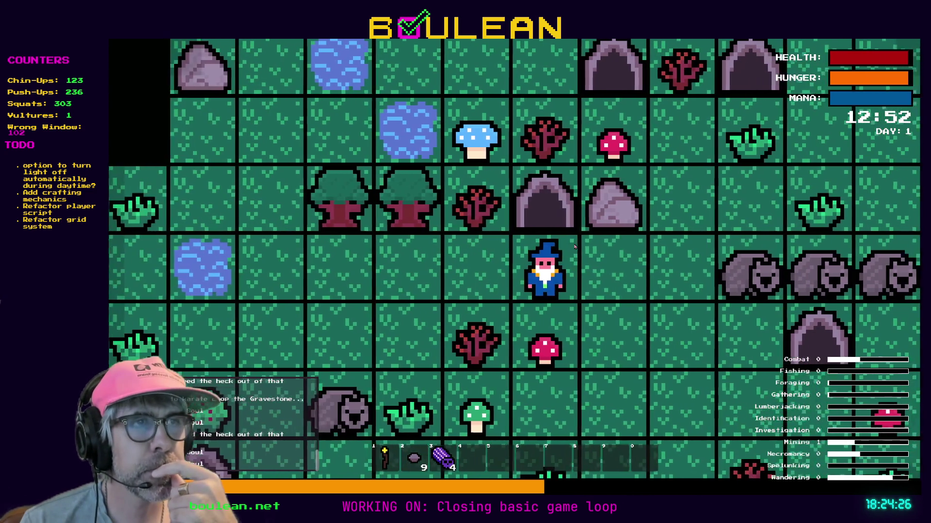
key("Right")
key("Up")
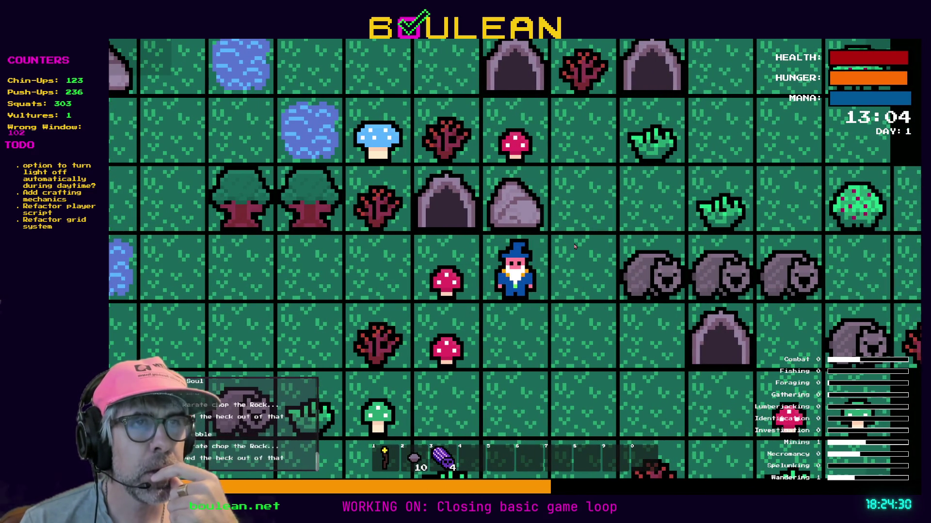
key("Up")
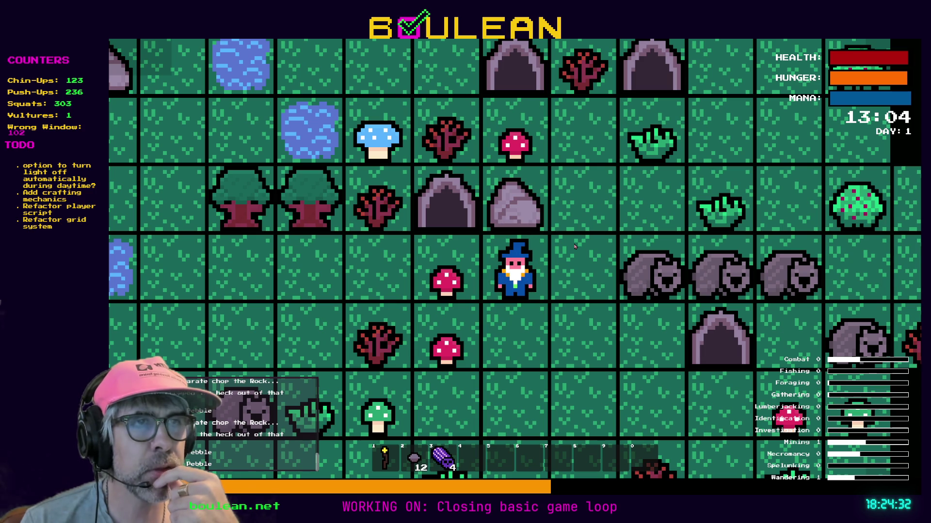
key("Up")
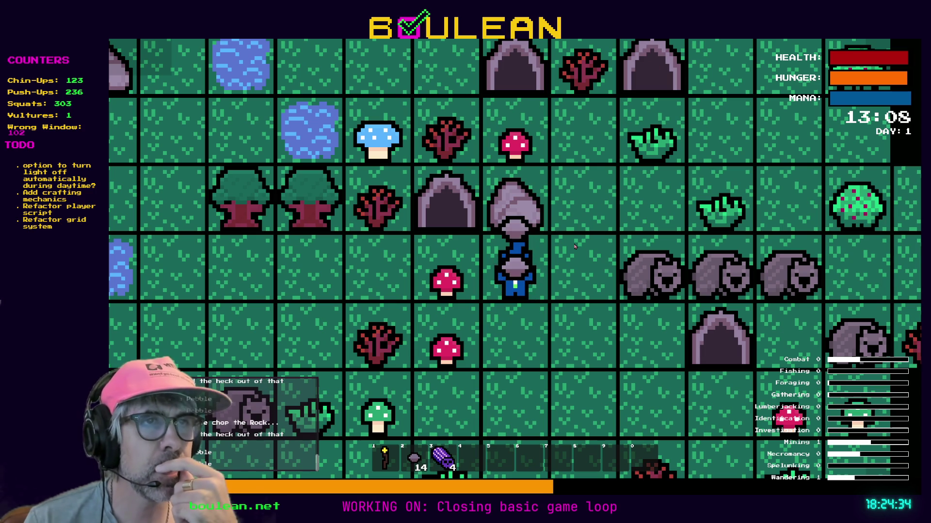
key("Up")
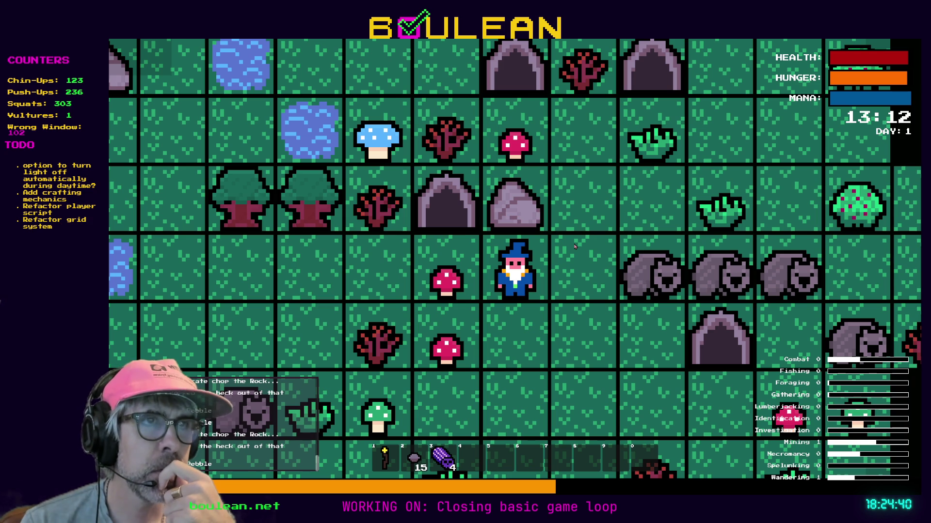
key("Up")
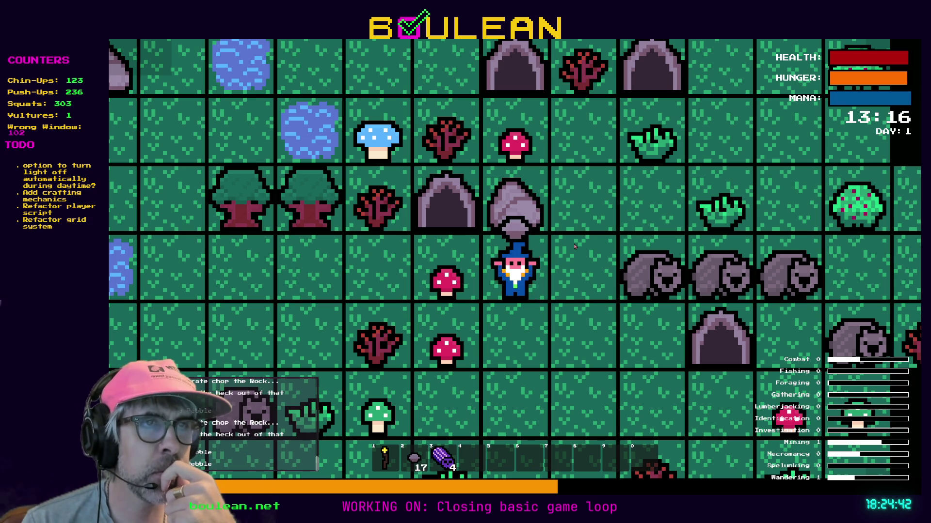
key("Up")
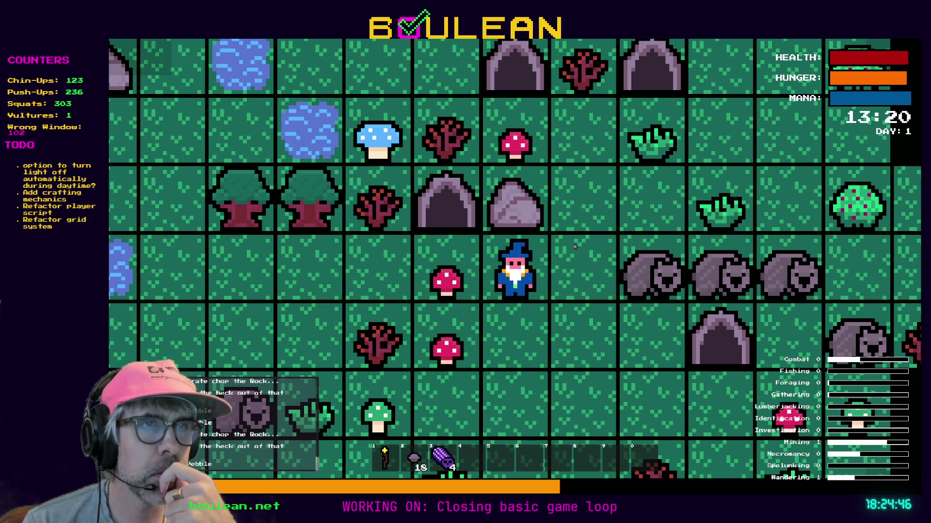
key("Up")
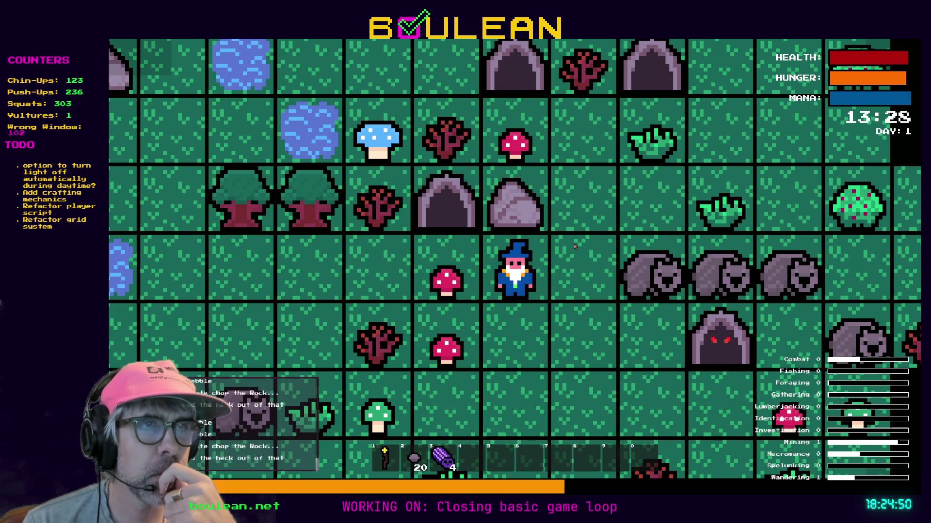
key("Up")
key("Up")
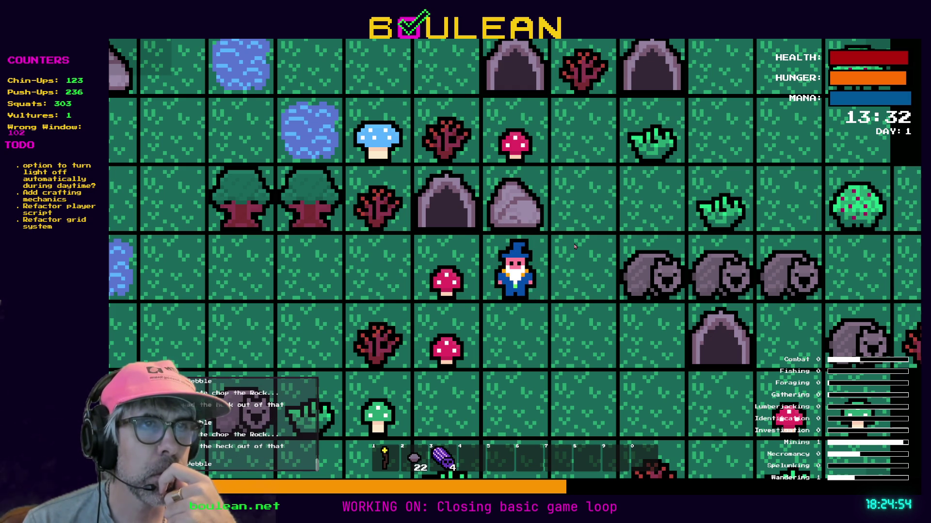
key("Up")
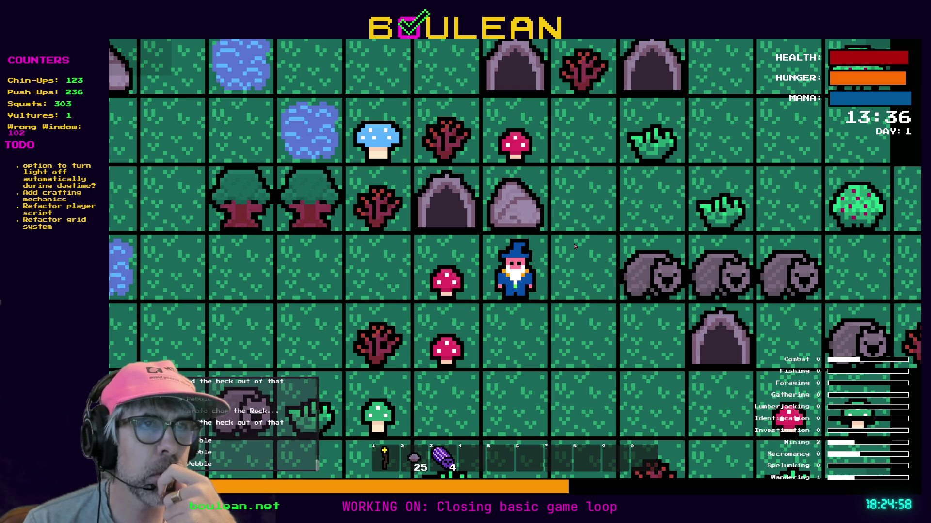
key("Up")
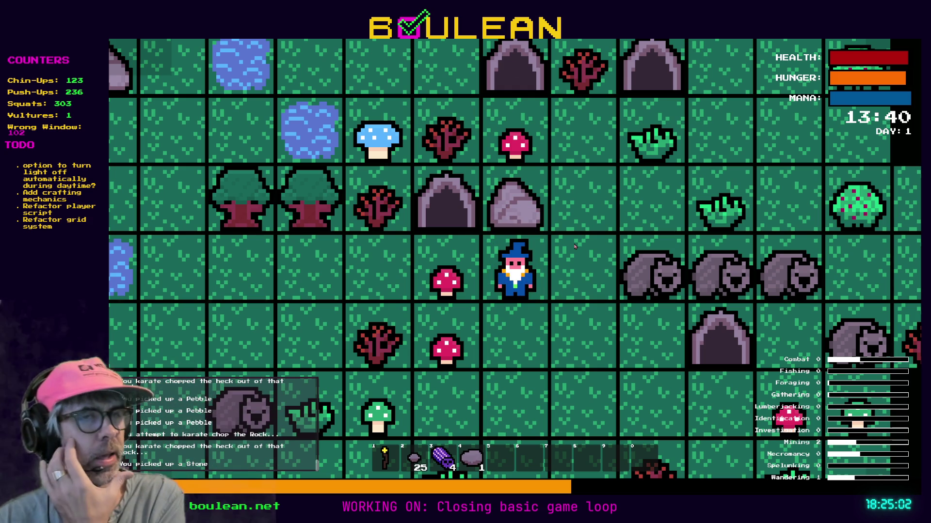
Step: Chop the rock once more, then collect two red mushrooms and a sapling stick
key("Up")
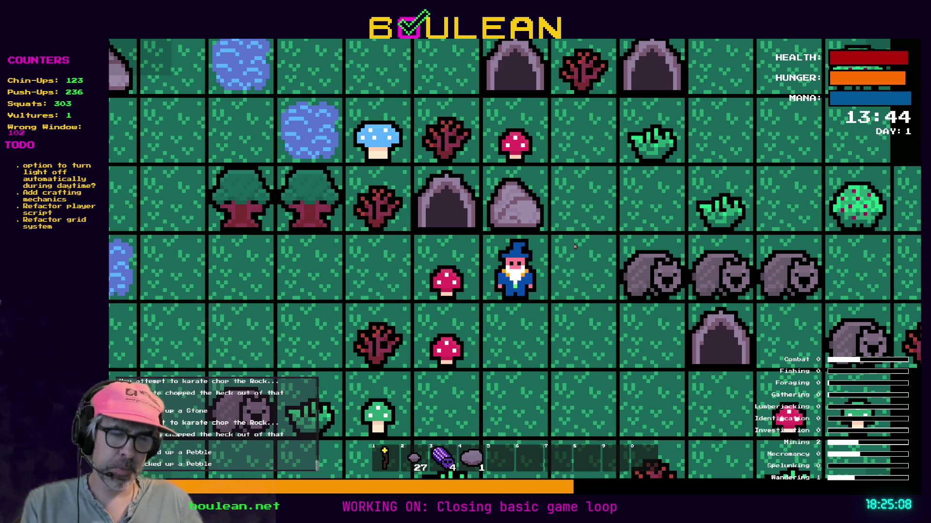
key("Left")
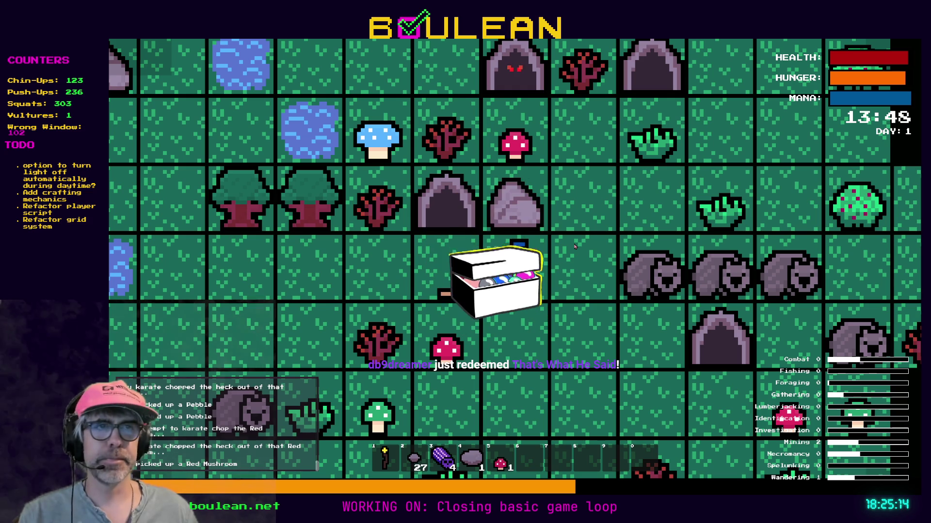
key("Down")
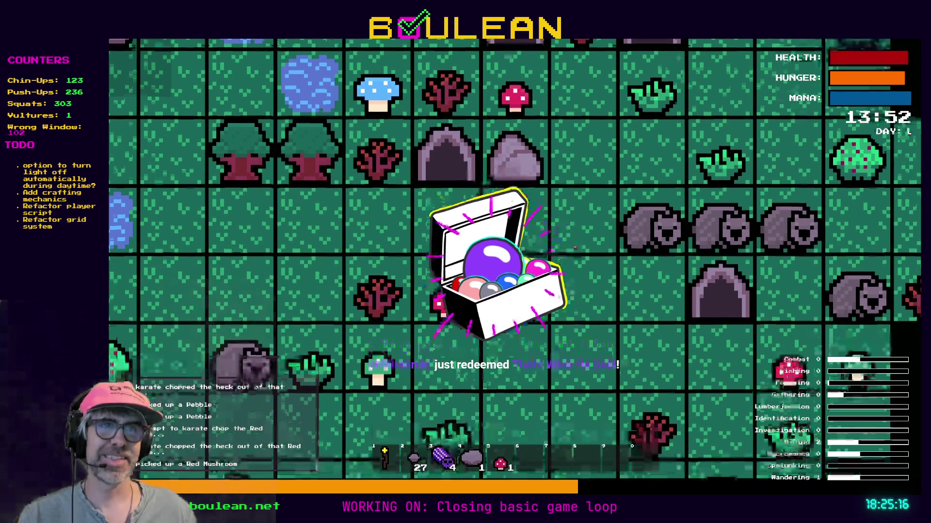
key("space")
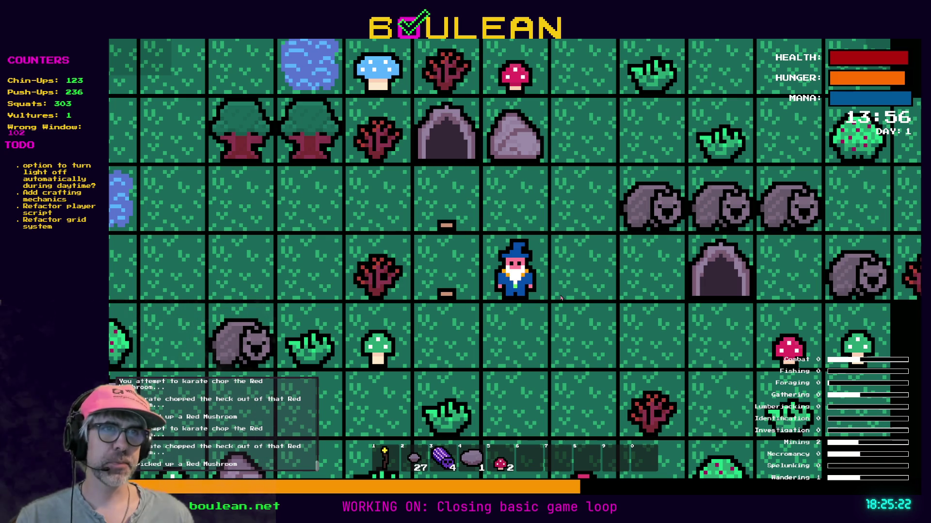
key("space")
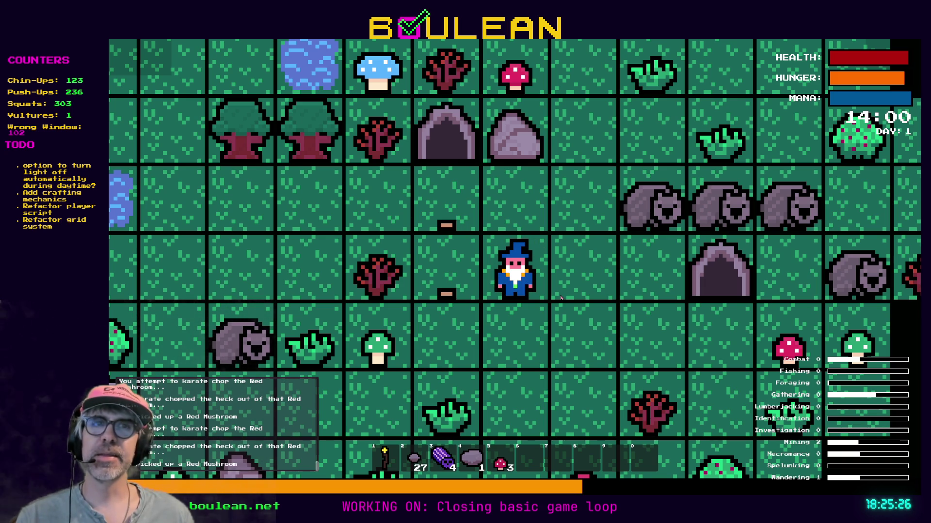
key("Left")
key("space")
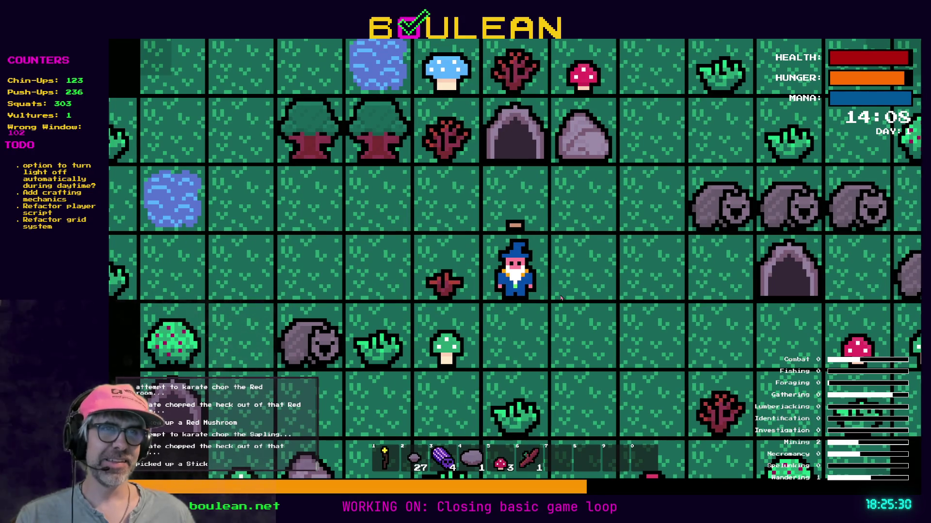
Step: Collect the green mushroom and two tufts of grass
key("Down")
key("Left")
key("space")
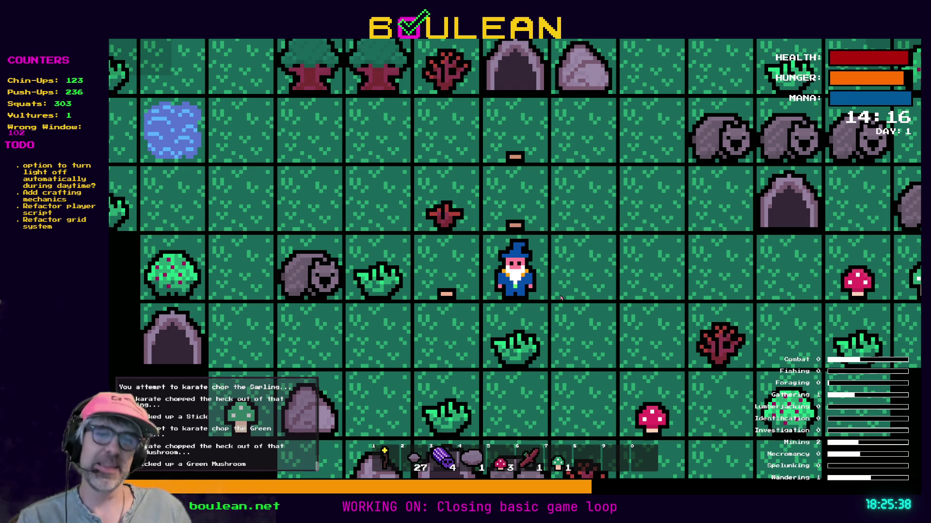
key("space")
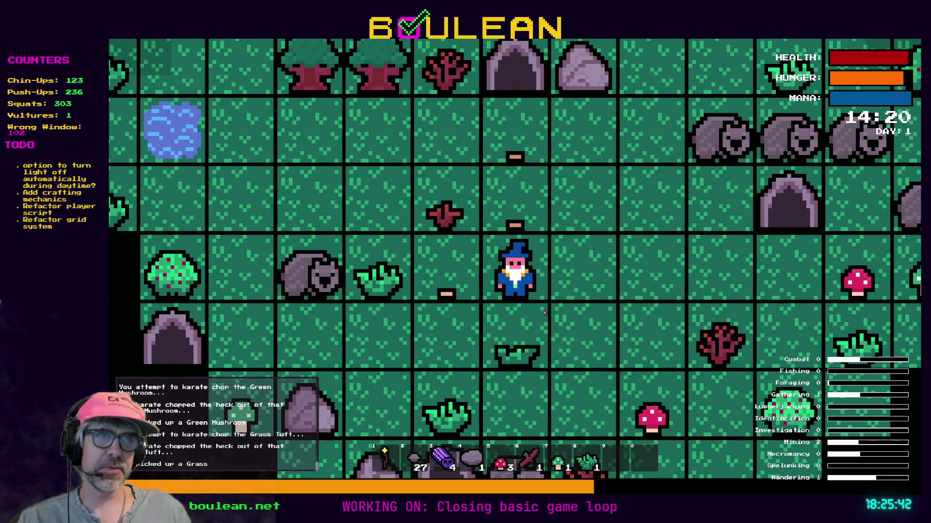
key("Left")
key("space")
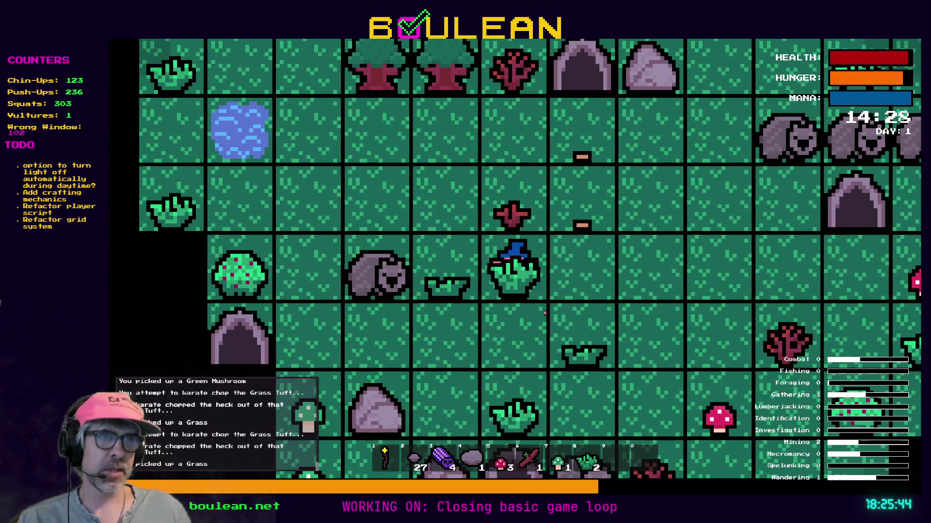
key("space")
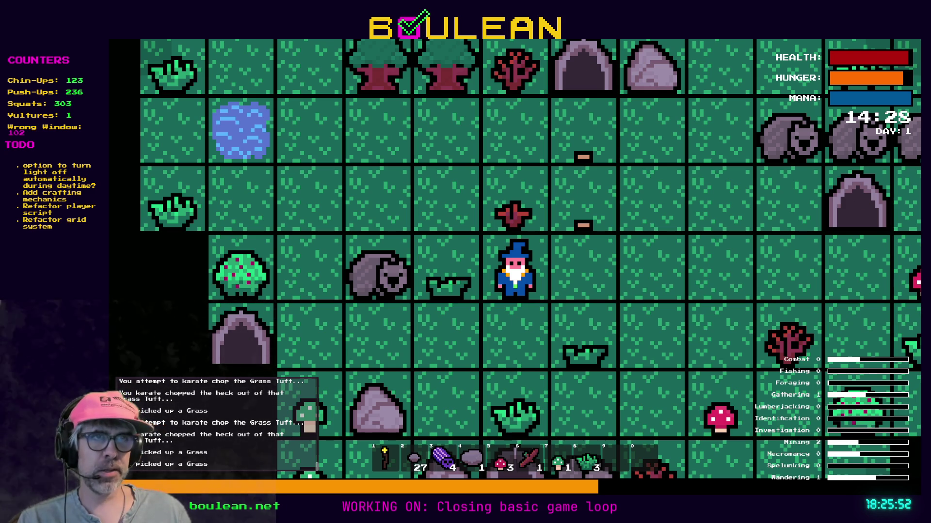
Step: Chop the sapling above for sticks and the red mushroom to the right
key("w")
key("w")
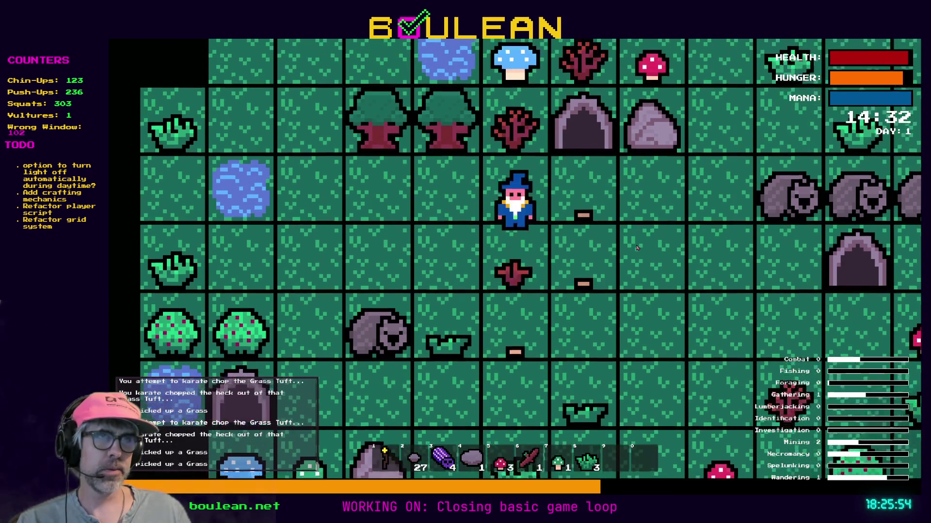
key("space")
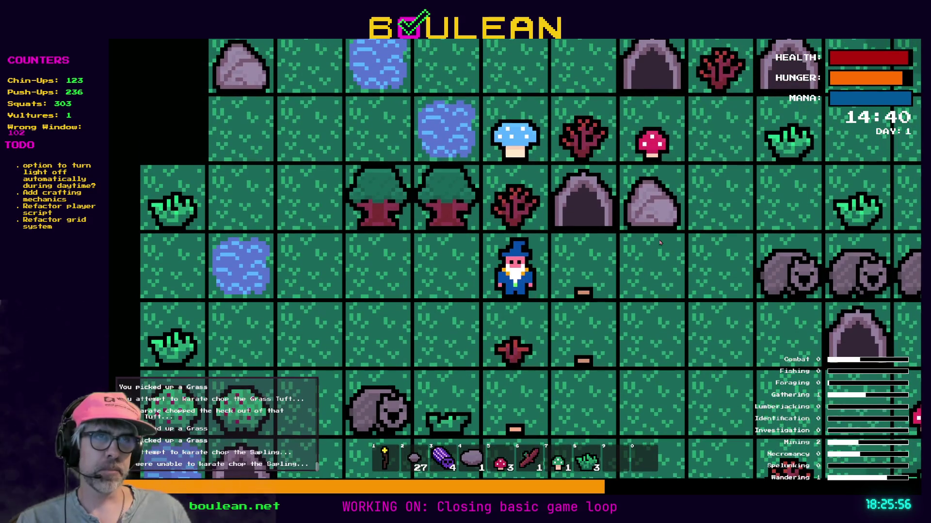
key("space")
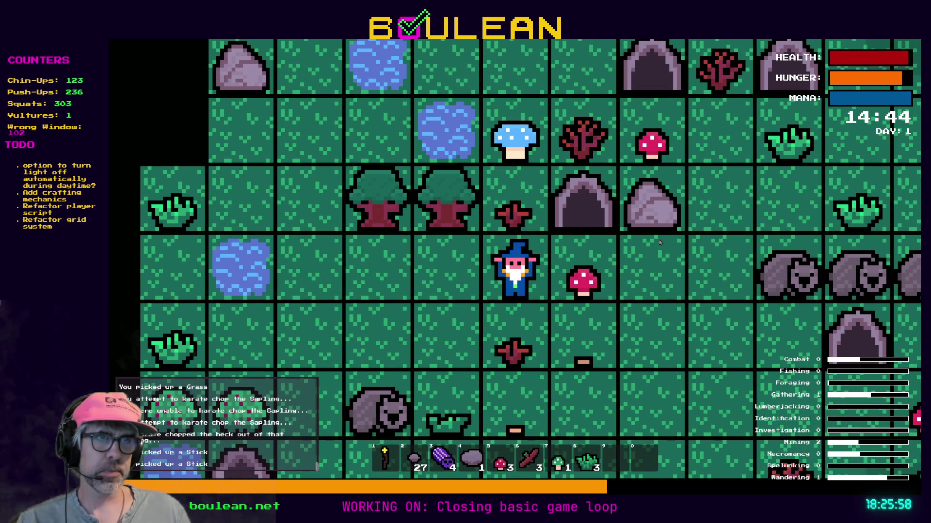
key("d")
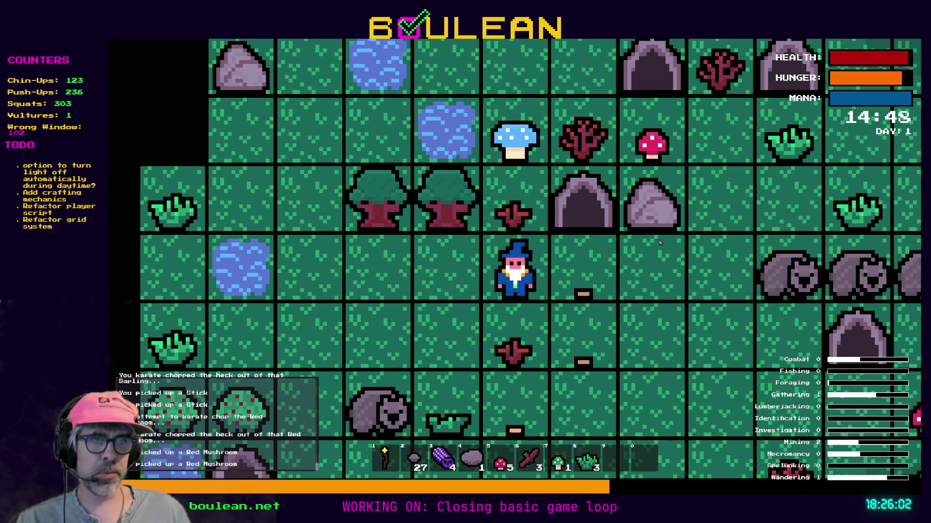
Step: Toggle the staff, then eat four Red Mushrooms to lower hunger
key("1")
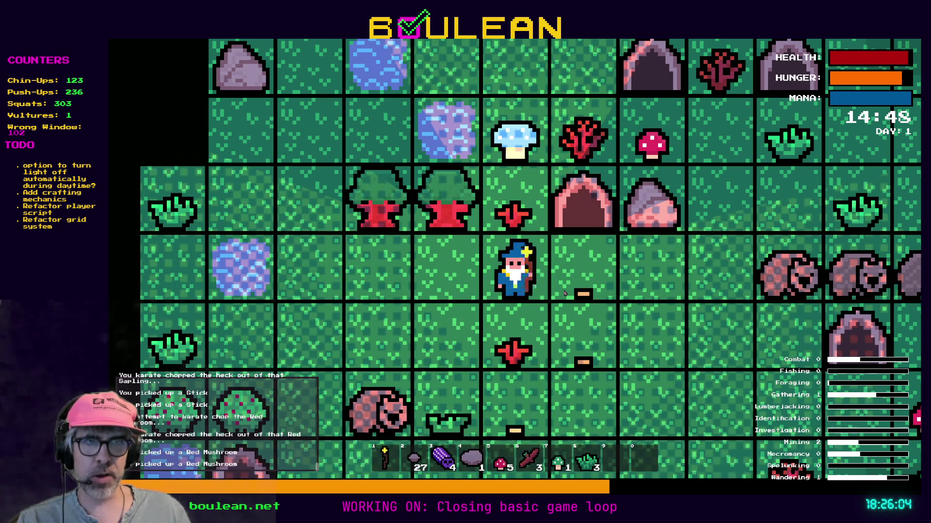
key("1")
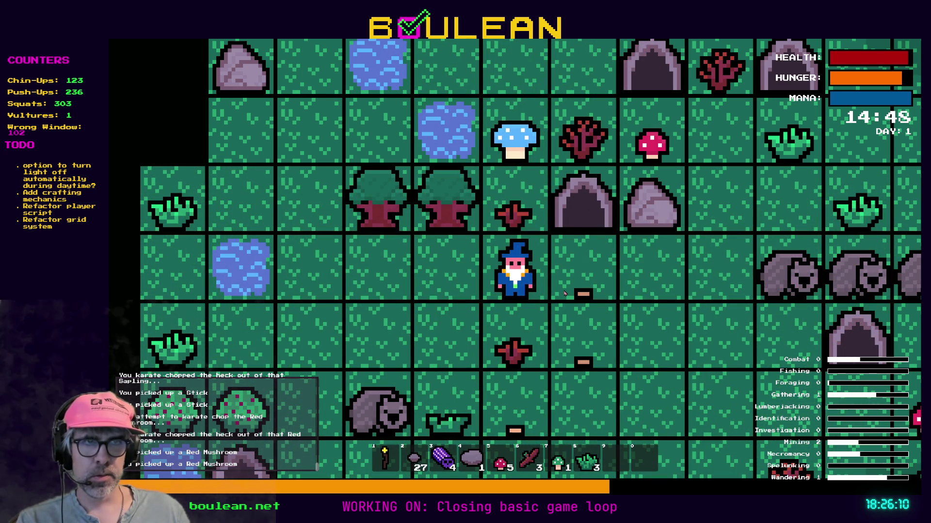
key("5")
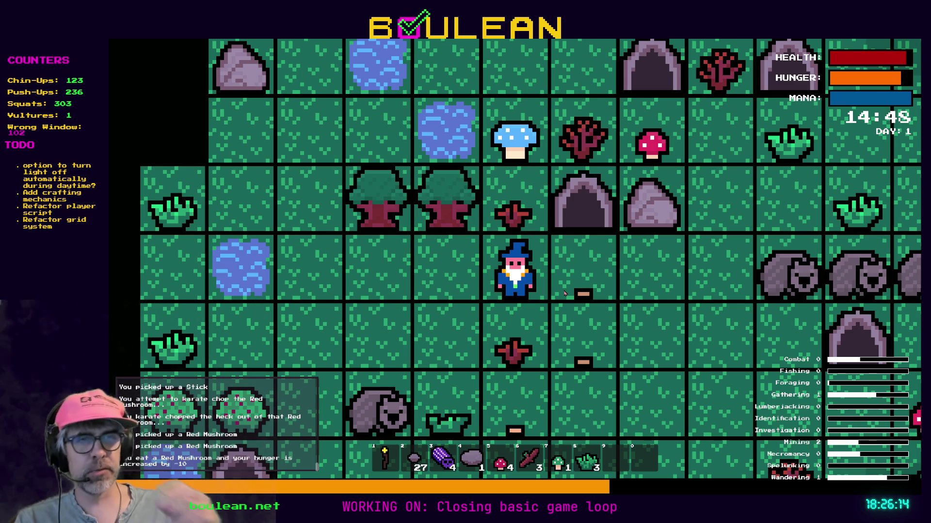
key("5")
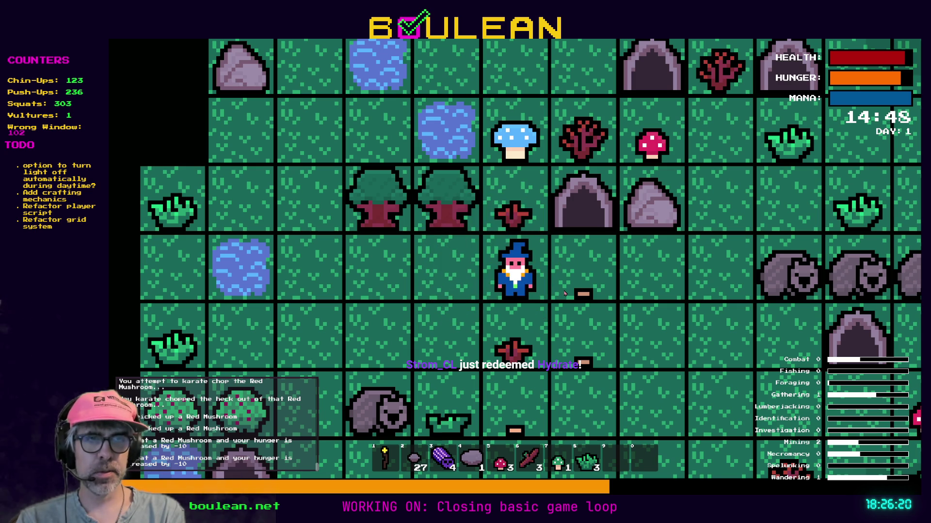
key("5")
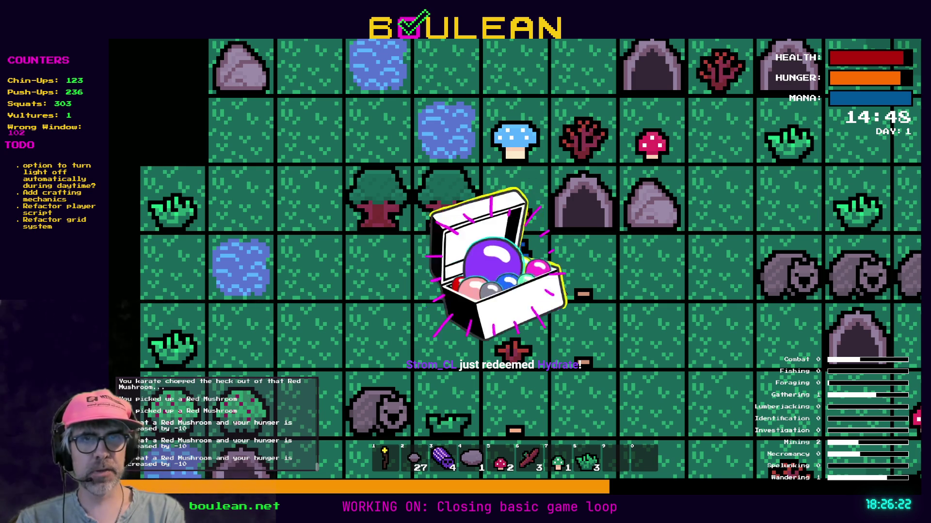
key("5")
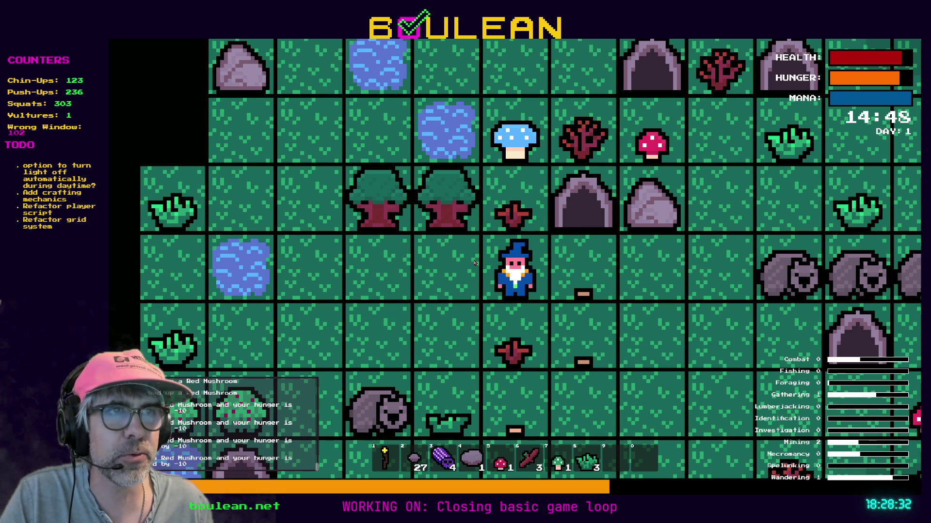
Step: Chop down the tree to the wizard's left and pick up its log
key("w")
key("w")
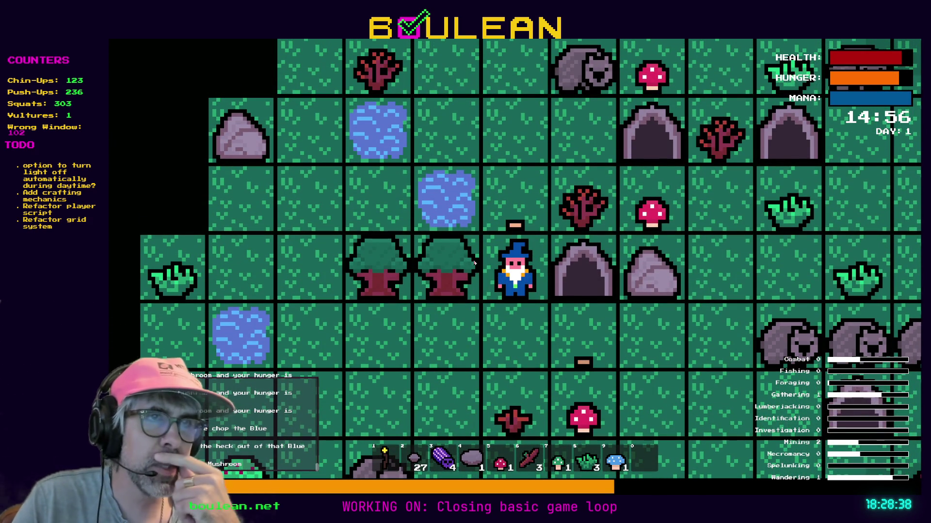
key("a")
key("a")
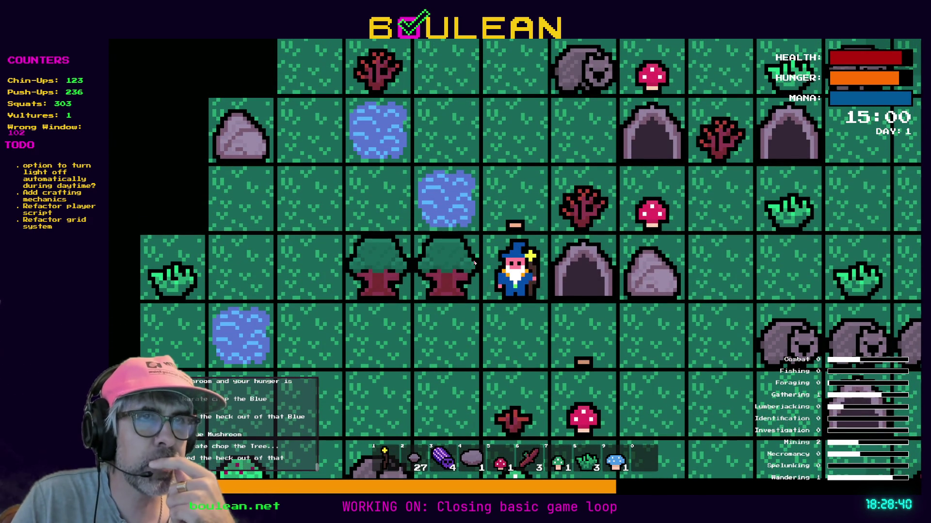
key("a")
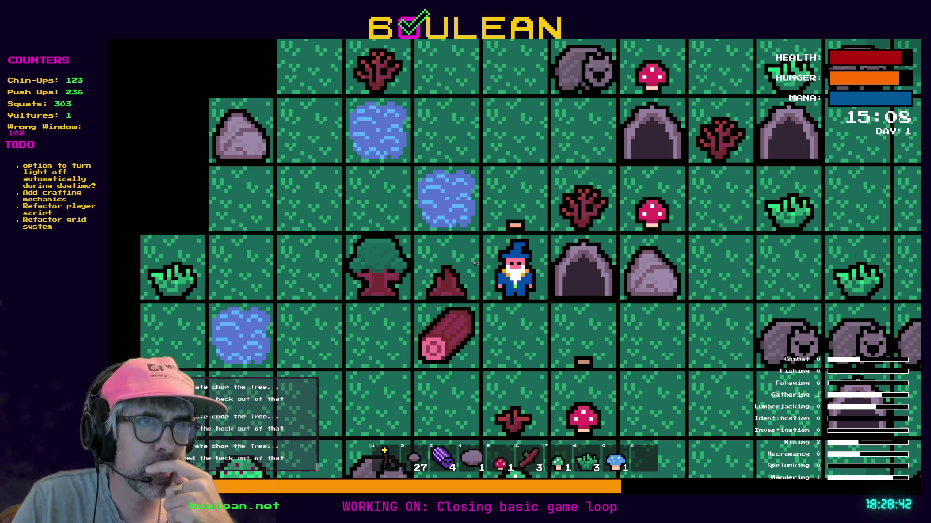
key("s")
key("a")
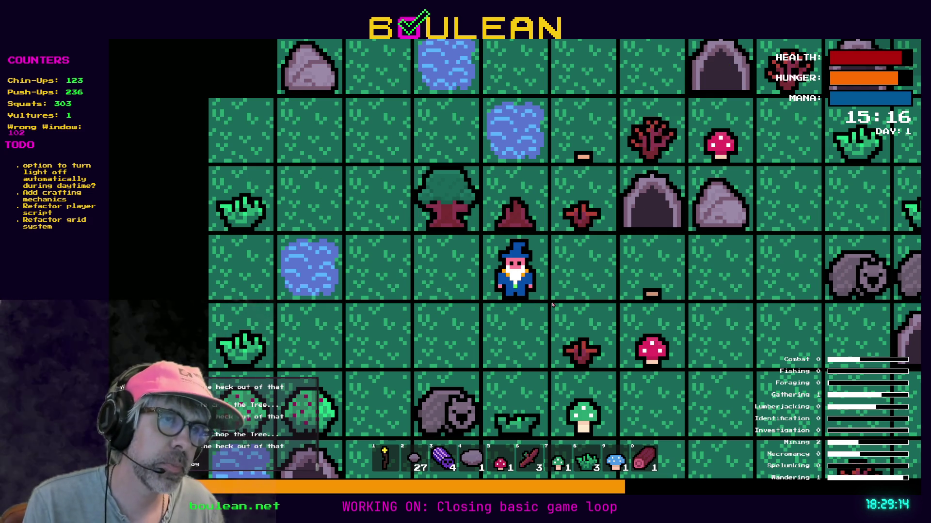
Step: Fell the next tree to the left and collect its dropped log
key("Left")
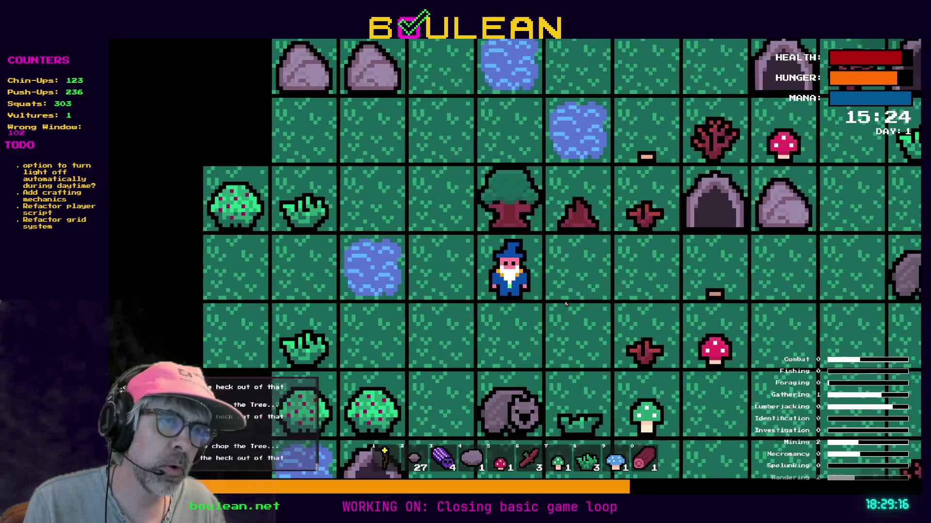
key("Up")
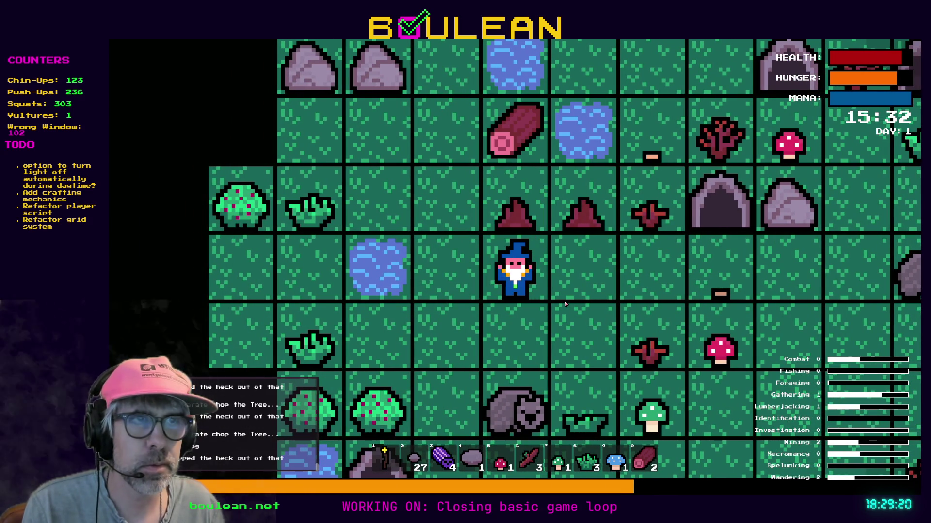
key("Left")
key("Up")
key("Up")
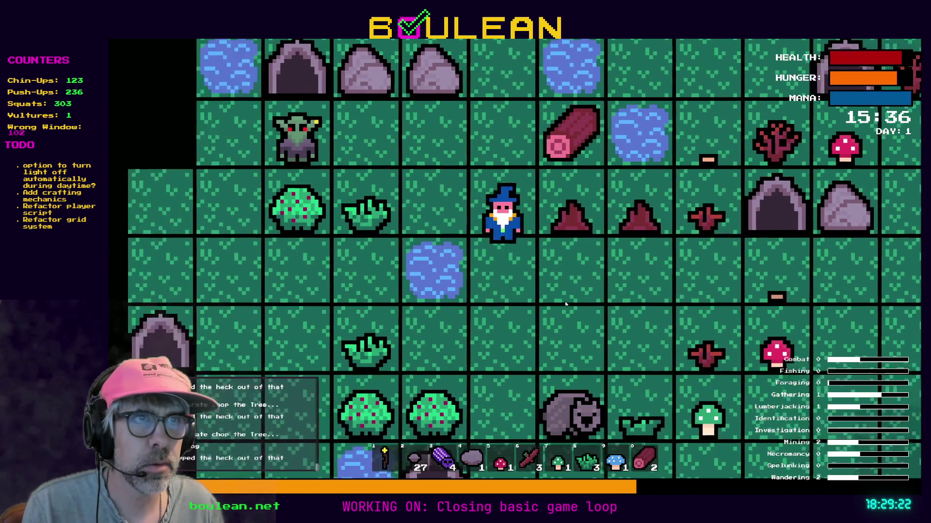
key("Right")
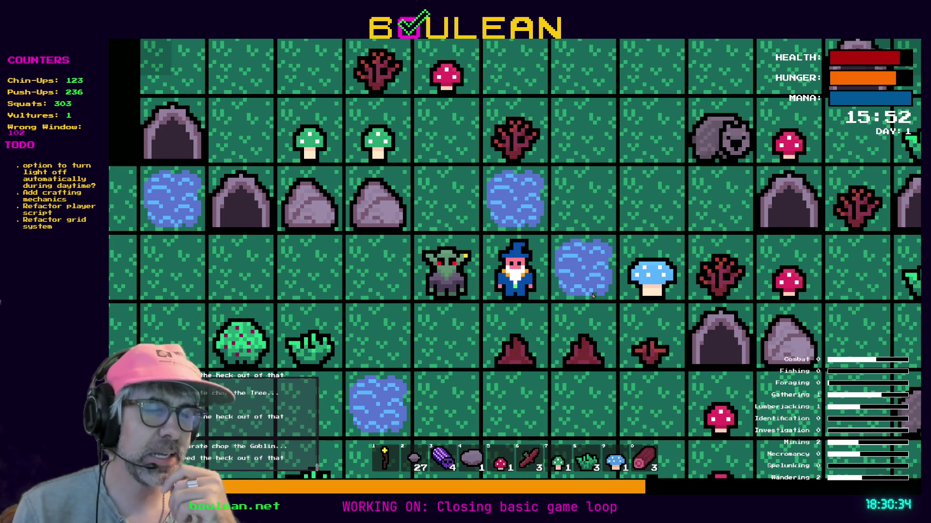
Step: Stop the running game with F8 to return to the Godot editor
key("F8")
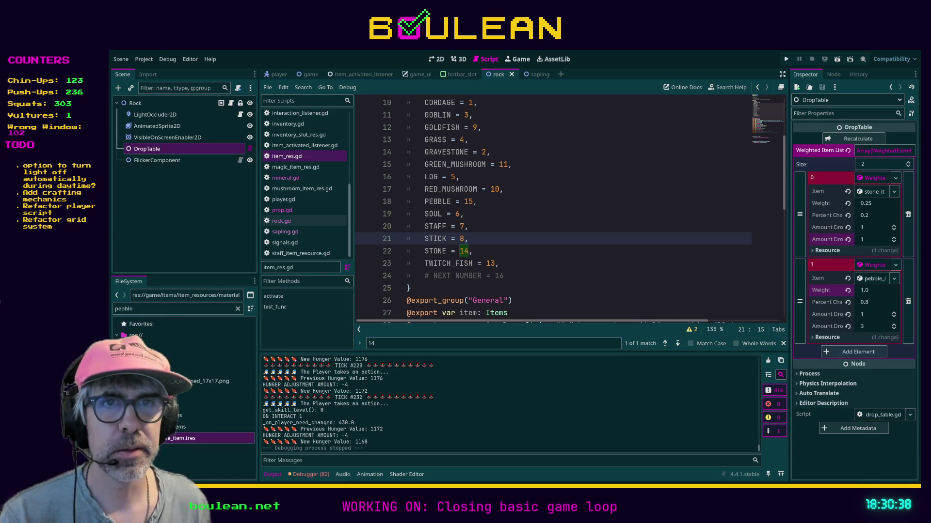
Step: Replace the FileSystem filter with 'recip' and pick a file from the results
left_click(188, 311)
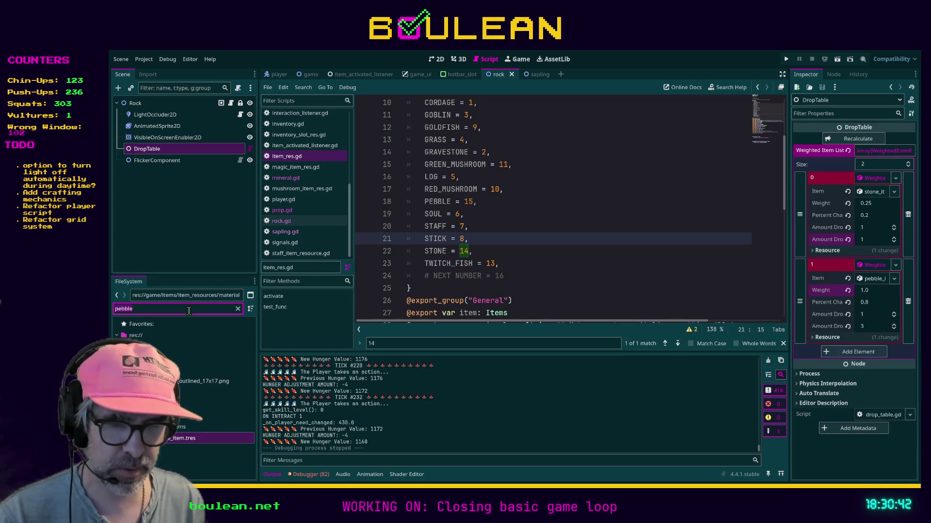
key("ctrl+a")
type("recip")
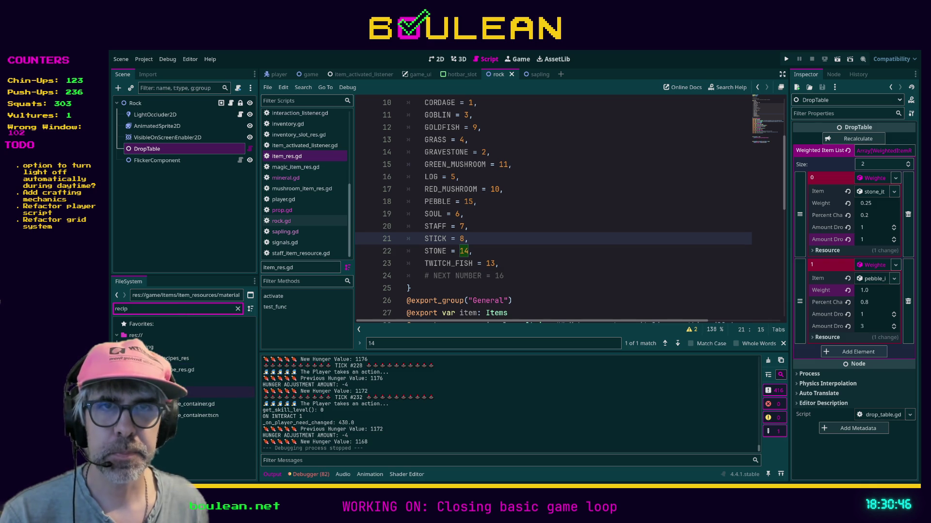
left_click(219, 392)
Step: Clear the filter, scroll to the crafting_recipes_res folder and select camp_fire.tres
left_click(161, 310)
type("es")
left_click(238, 308)
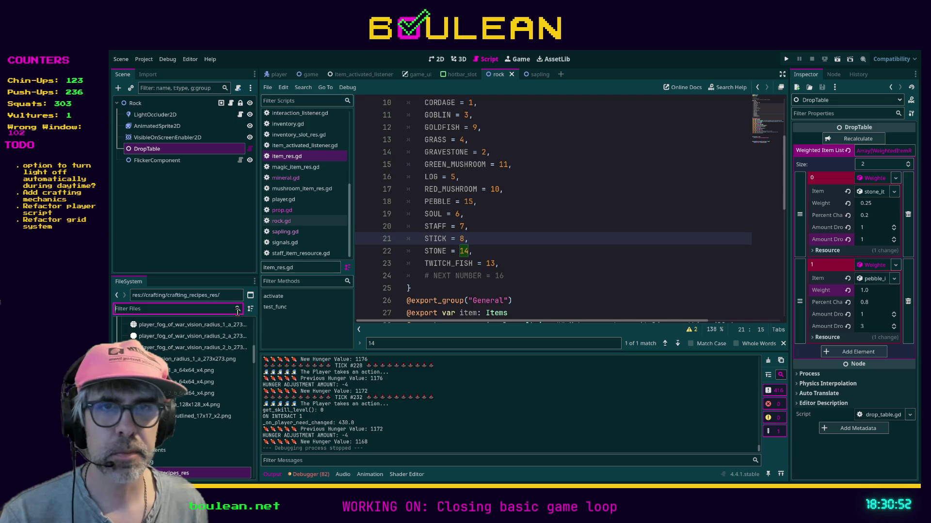
scroll(206, 394, "down", 1)
scroll(206, 394, "down", 1)
scroll(206, 395, "down", 1)
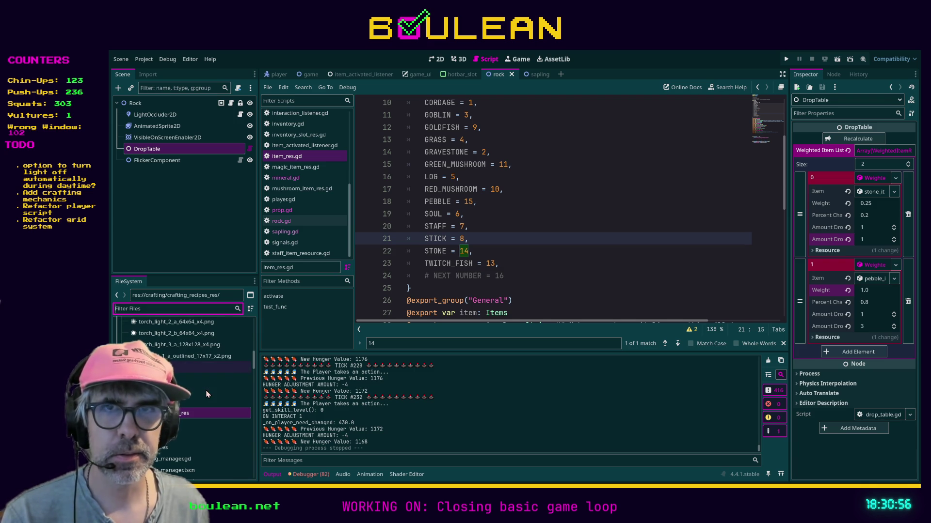
scroll(206, 395, "down", 2)
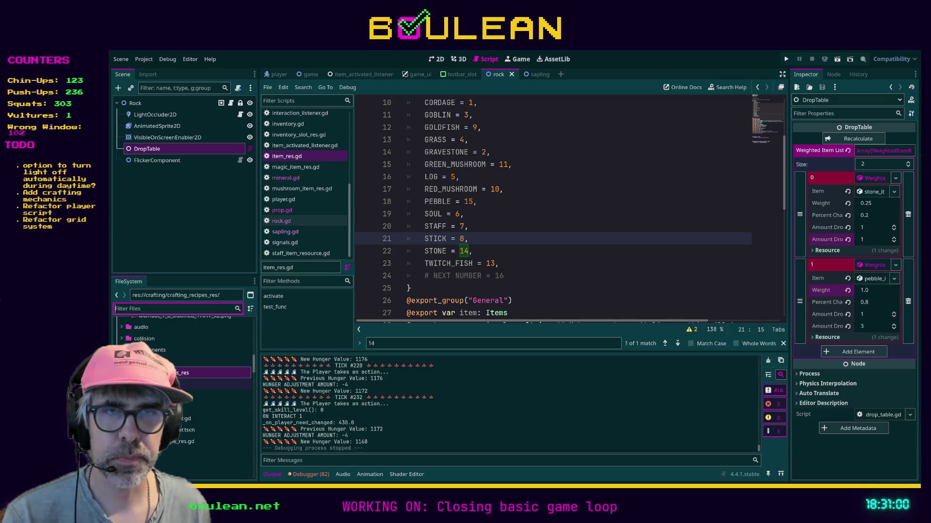
left_click(218, 373)
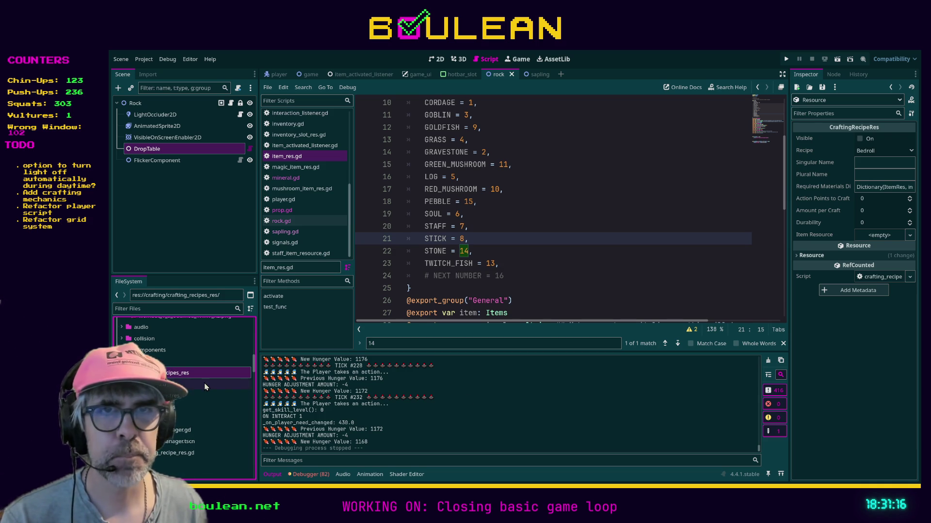
left_click(176, 396)
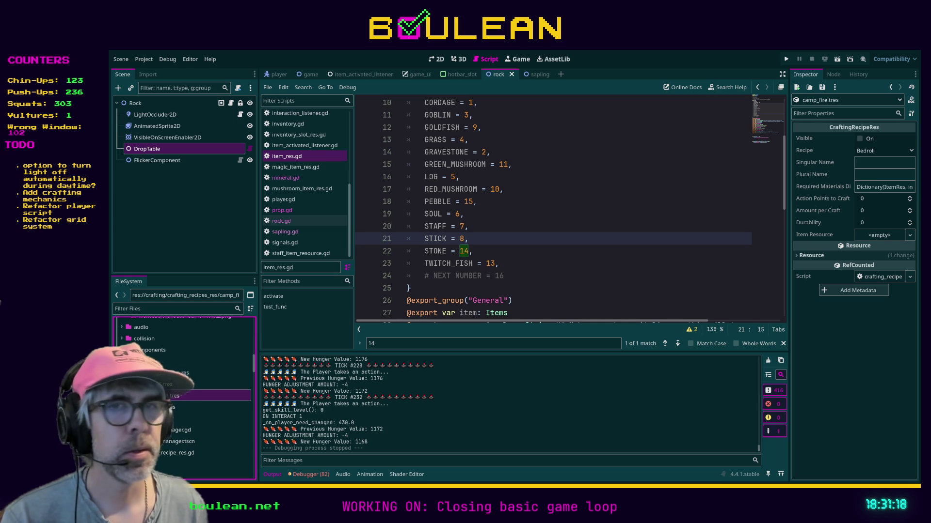
Step: Check camp_fire.tres's Recipe dropdown in the Inspector, then open crafting_recipe_res.gd for editing
left_click(175, 407)
left_click(175, 396)
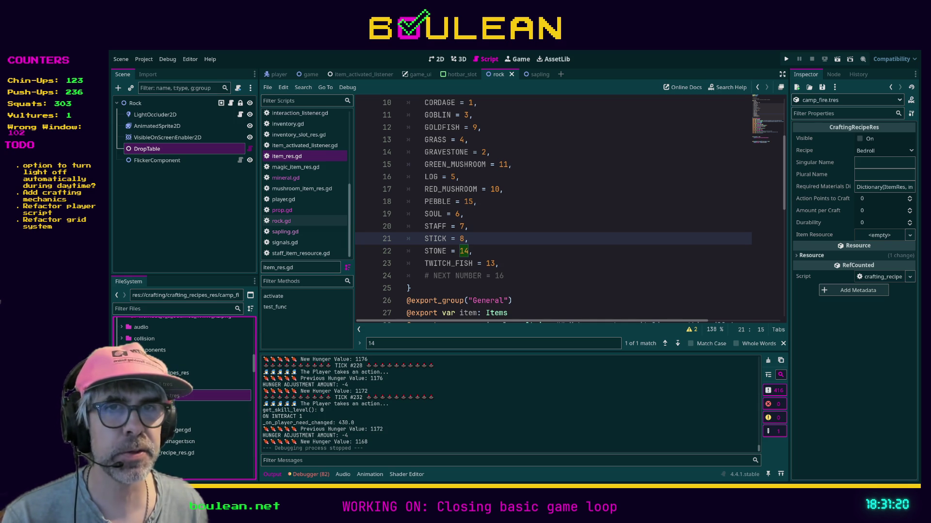
left_click(880, 151)
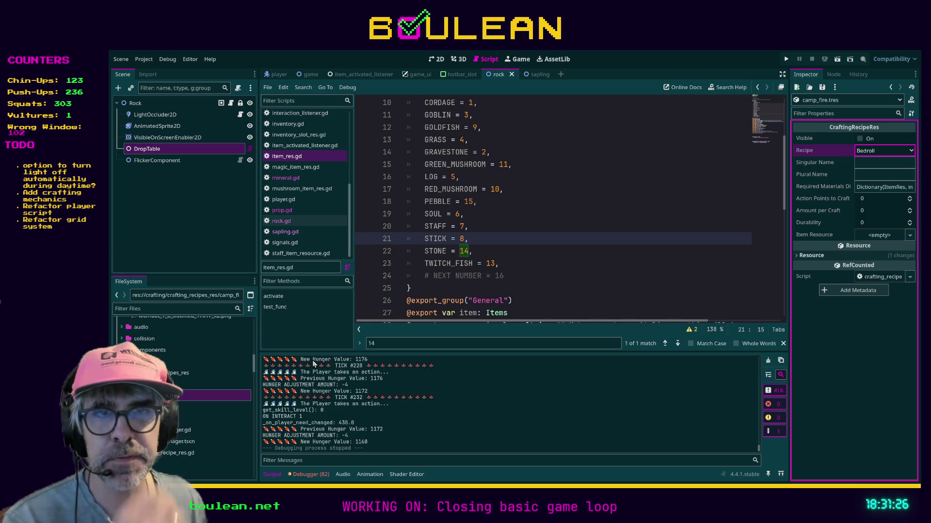
left_click(171, 454)
double_click(170, 454)
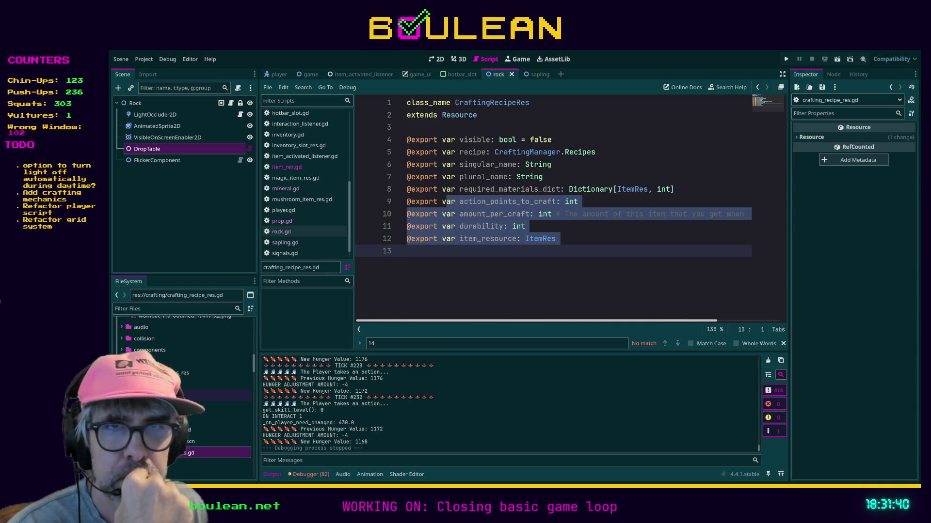
Step: Recheck camp_fire.tres's Recipe value in the Inspector
left_click(218, 395)
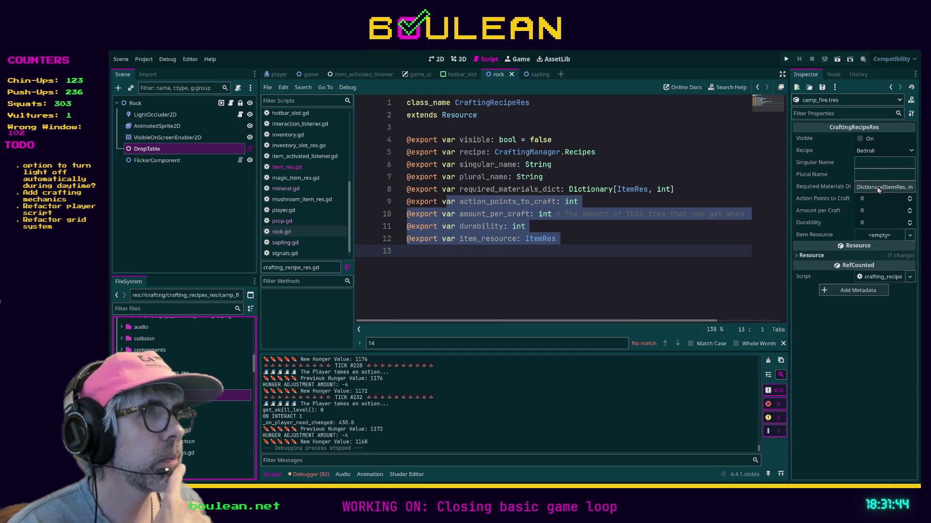
left_click(879, 151)
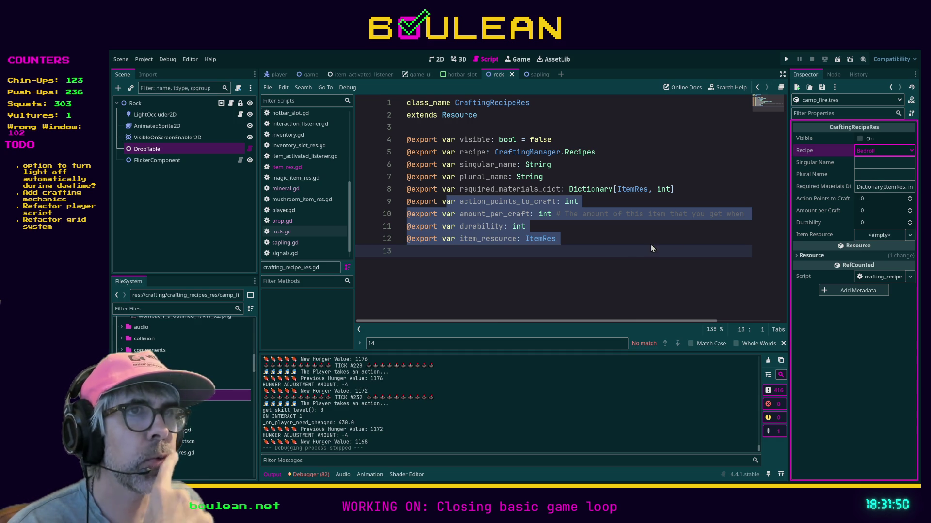
left_click(583, 235)
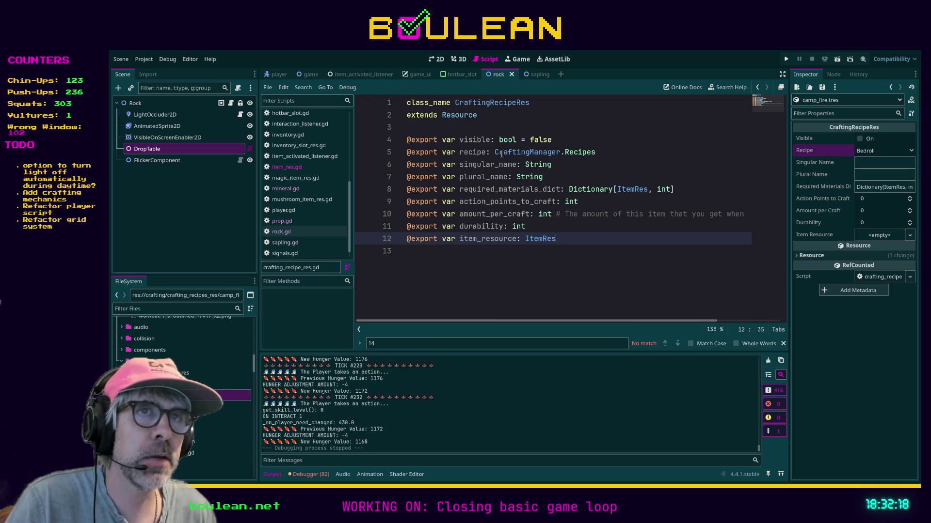
Step: Glance at mineral.gd, close it, and look through item_res.gd
left_click(286, 190)
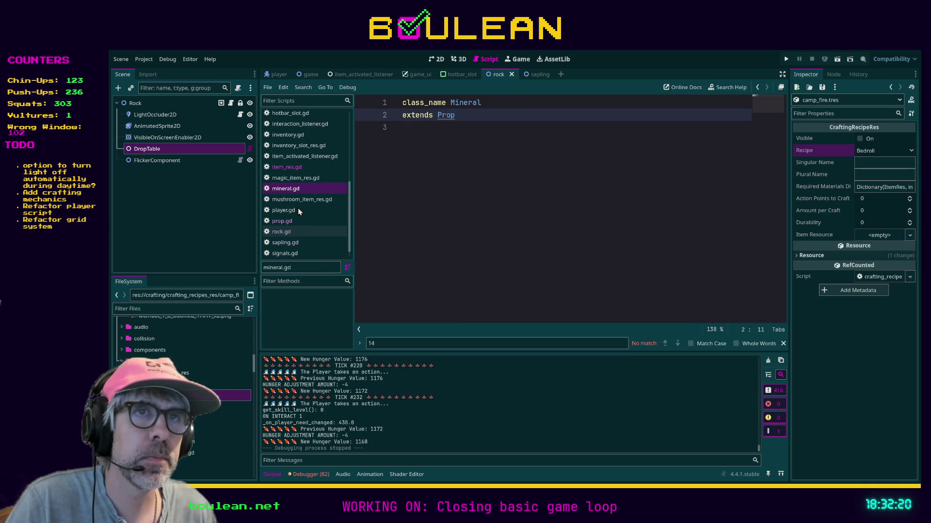
key("ctrl+w")
left_click(295, 168)
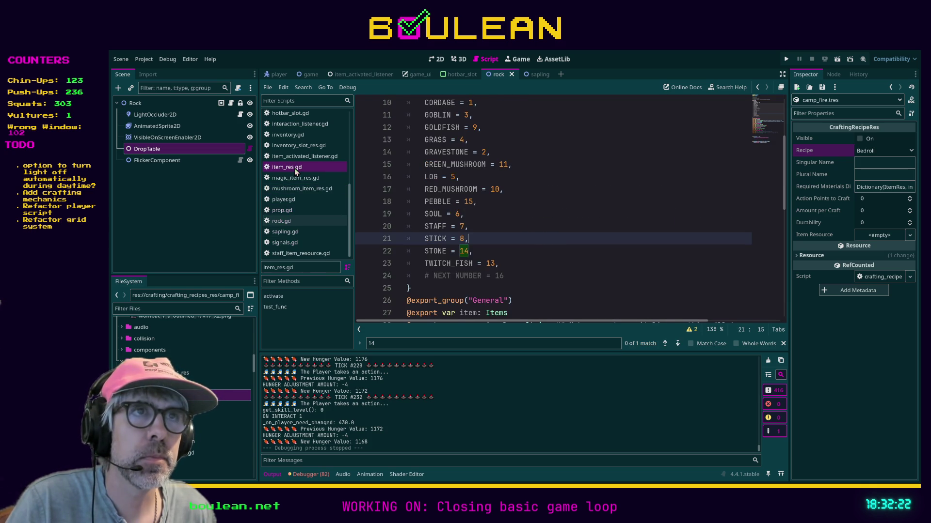
scroll(573, 250, "down", 2)
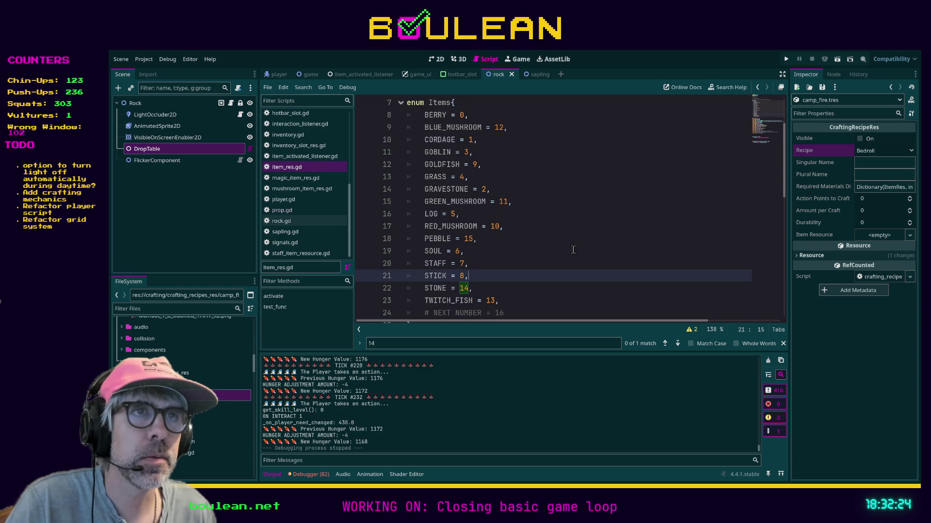
scroll(573, 249, "down", 1)
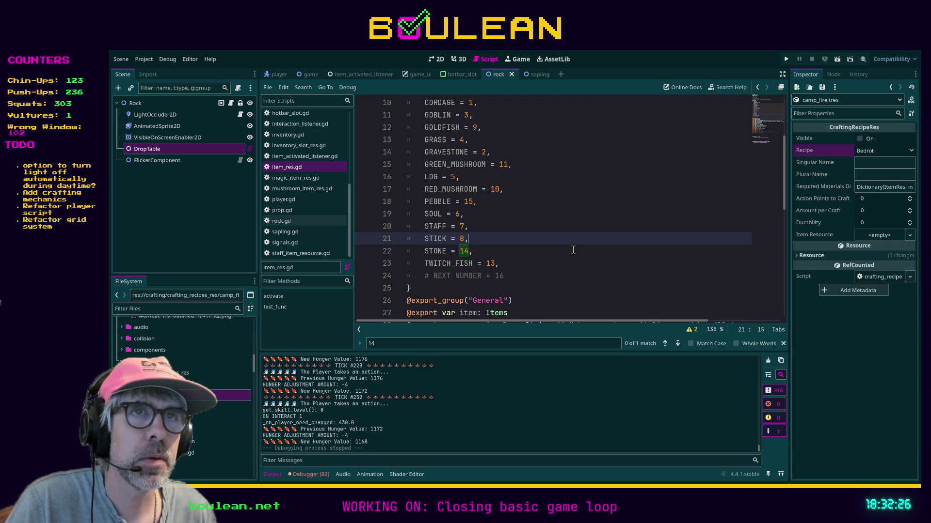
scroll(573, 250, "up", 3)
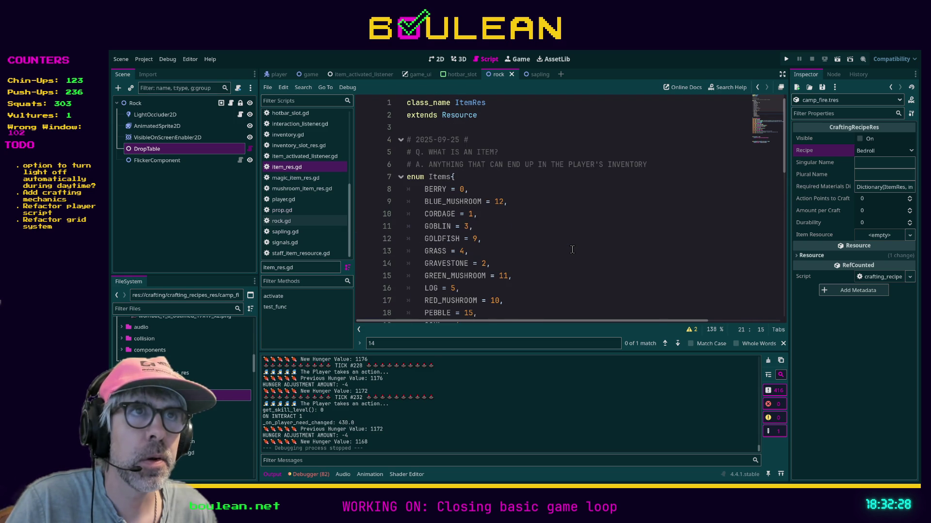
scroll(572, 249, "down", 3)
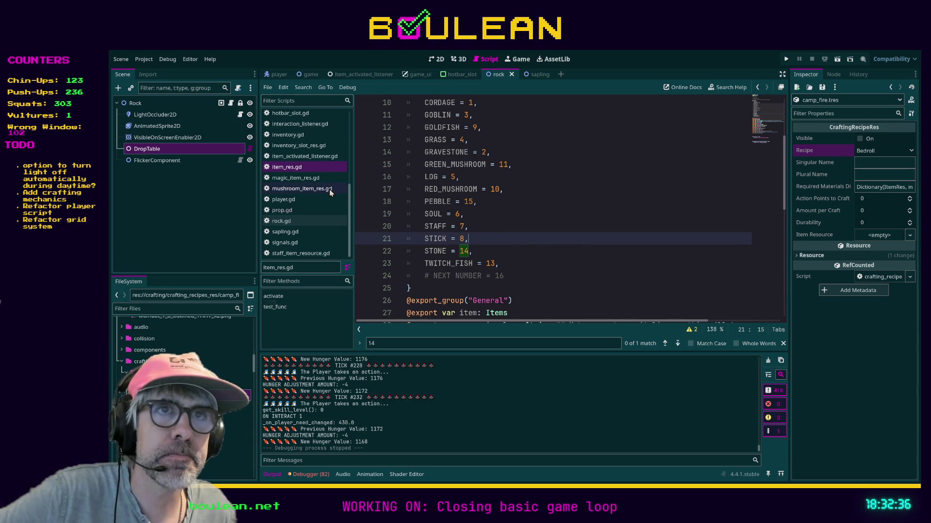
scroll(316, 188, "up", 2)
scroll(318, 190, "up", 5)
scroll(316, 188, "up", 1)
Step: Reopen crafting_recipe_res.gd and jump to the Recipes enum in crafting_manager.gd
left_click(312, 126)
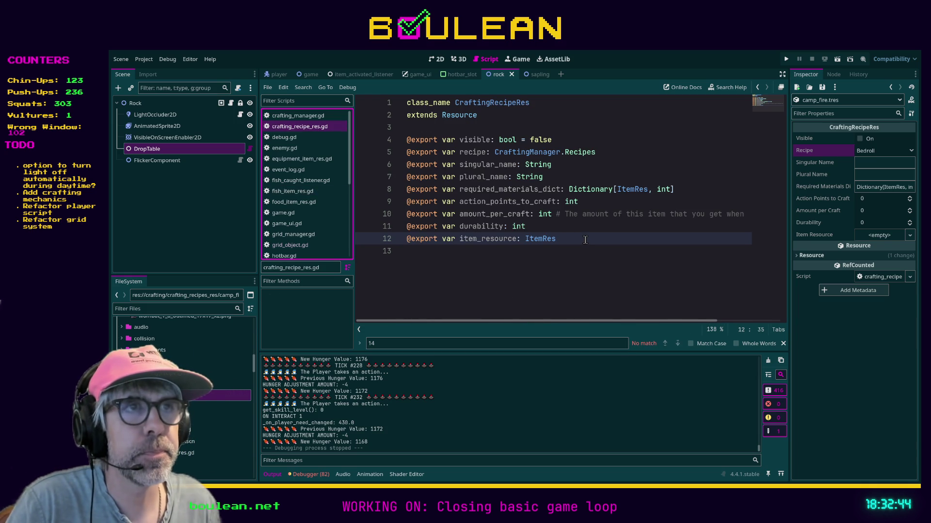
left_click(584, 152, "ctrl")
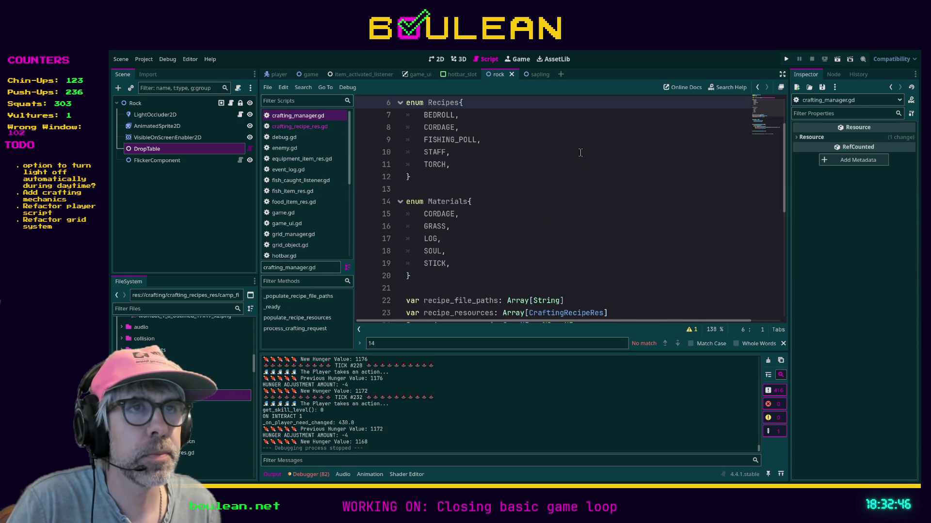
left_click(458, 214)
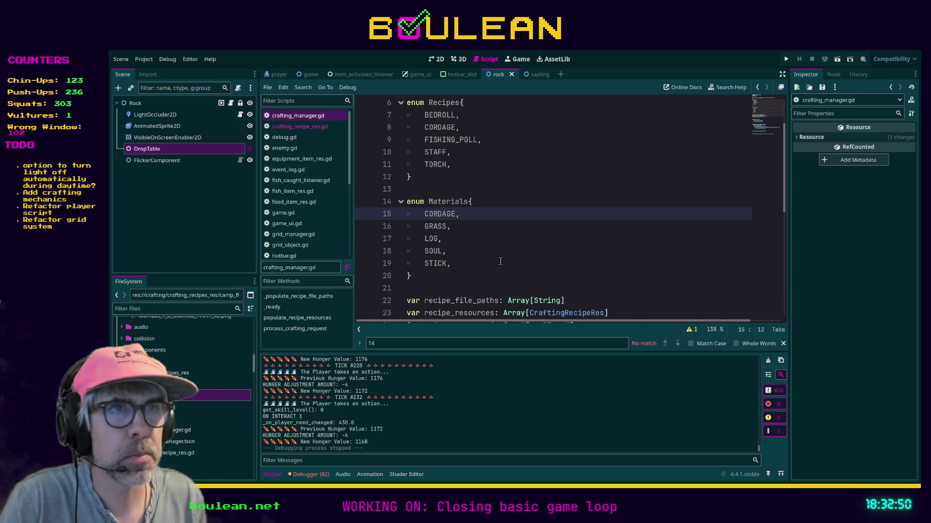
Step: Give the Materials entries explicit values: CORDAGE = 0, GRASS = 1, STICK = 4, CAMP_FIRE = 5
type("= 0")
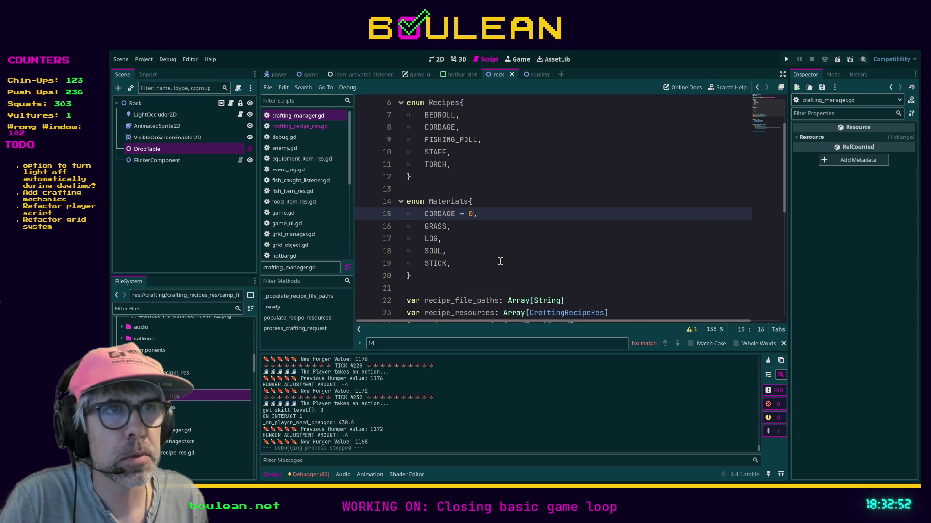
key("Down")
key("Left")
key("Left")
type("=")
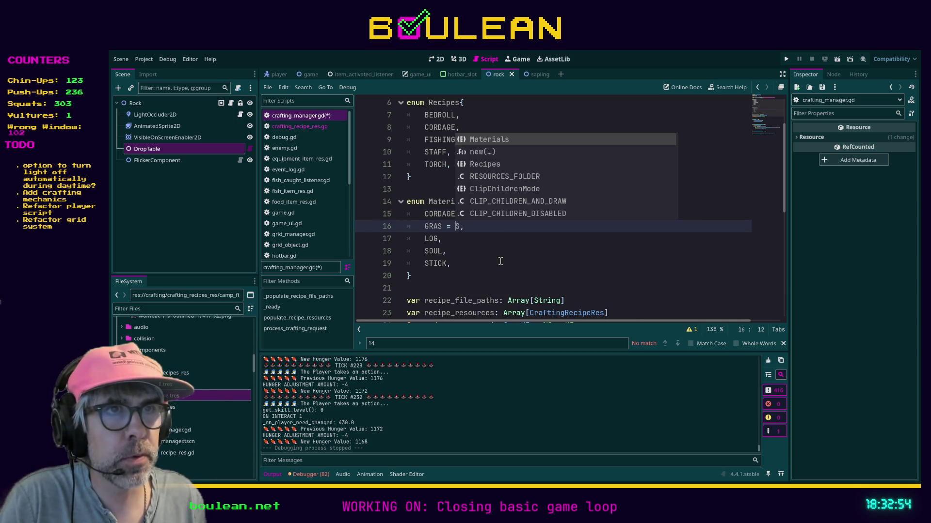
key("BackSpace")
key("BackSpace")
key("BackSpace")
key("Right")
type("= 1")
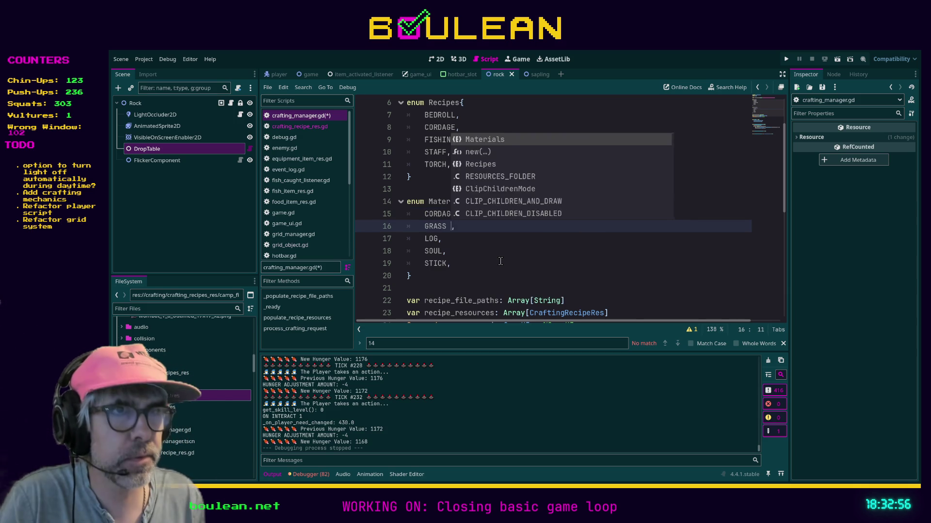
key("Down")
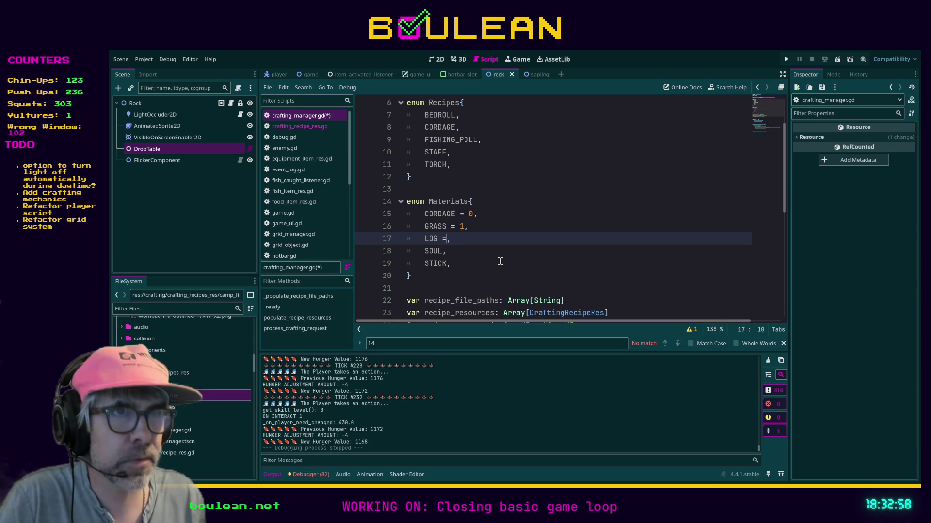
key("Down")
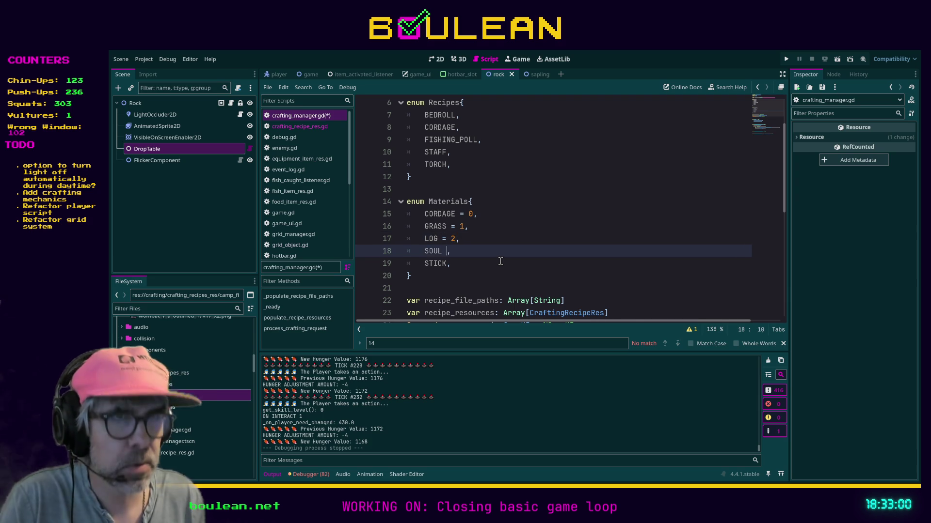
key("Down")
type("= 4")
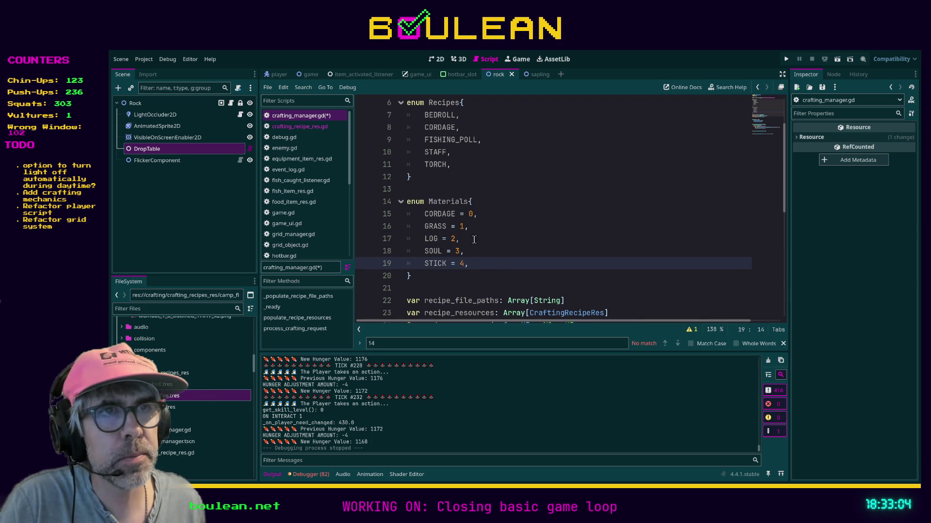
left_click(484, 204)
key("Return")
type("CAMP_FIRE =")
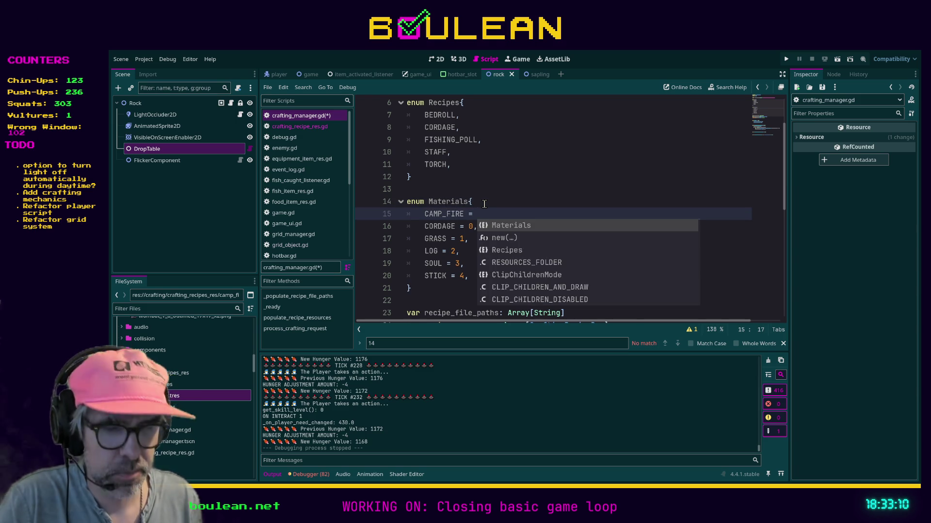
type("5,")
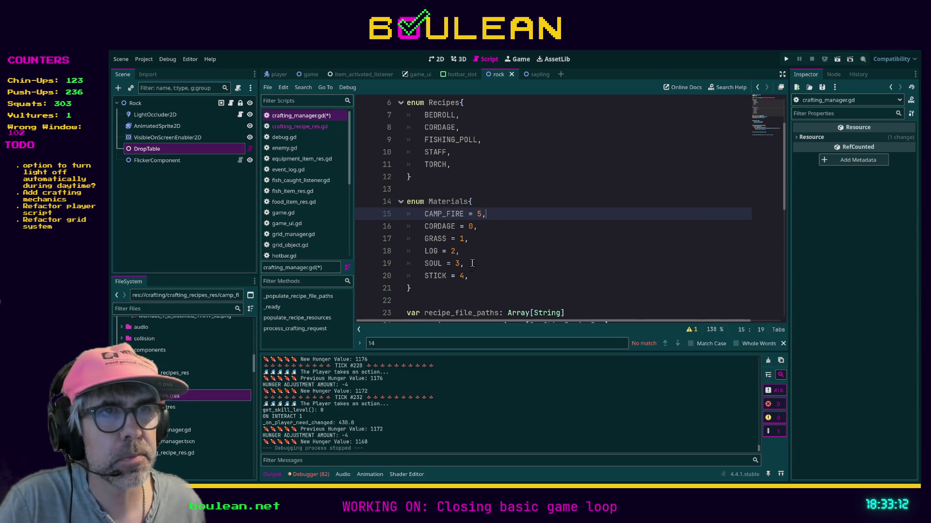
Step: Add the comment '# NEXT #: 6' on a new line below STICK = 4
left_click(473, 276)
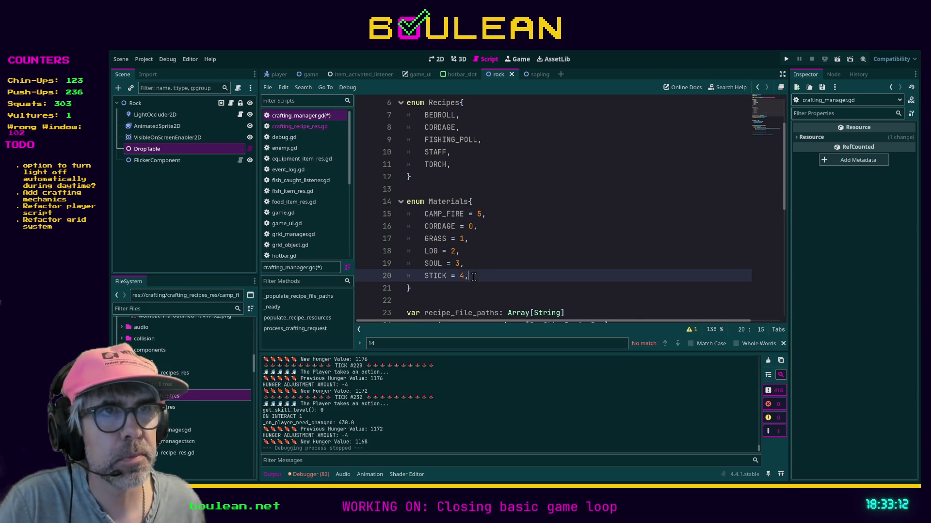
key("Return")
type("# NEXT # ")
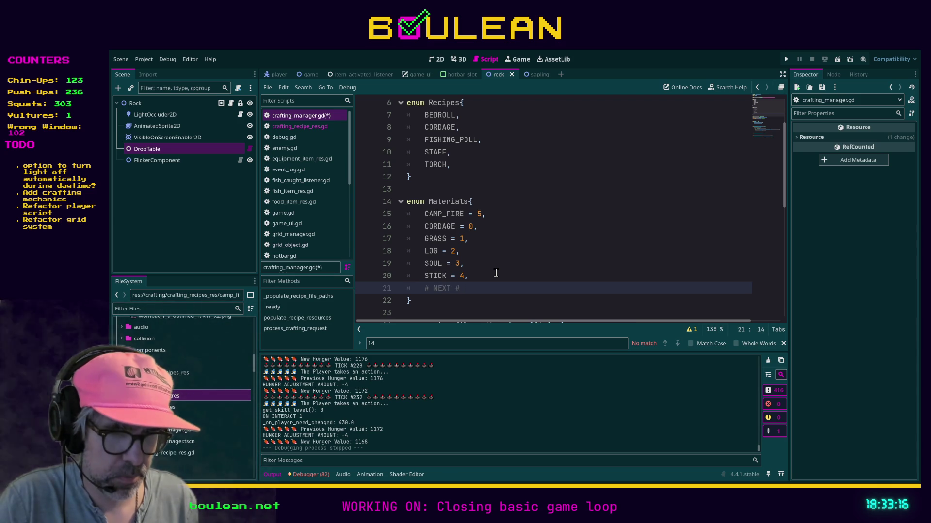
type("= 6")
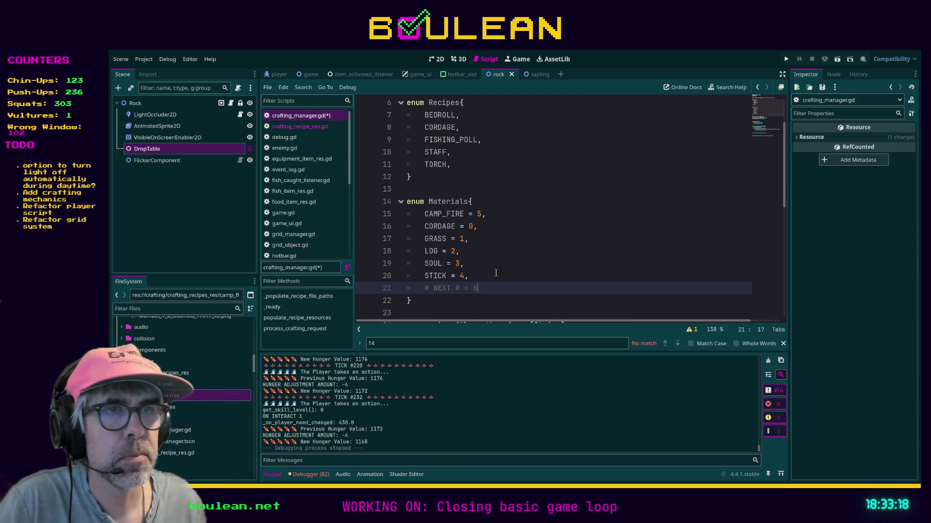
key("Left")
key("Left")
key("Left")
key("Right")
type(":")
key("Right")
key("Delete")
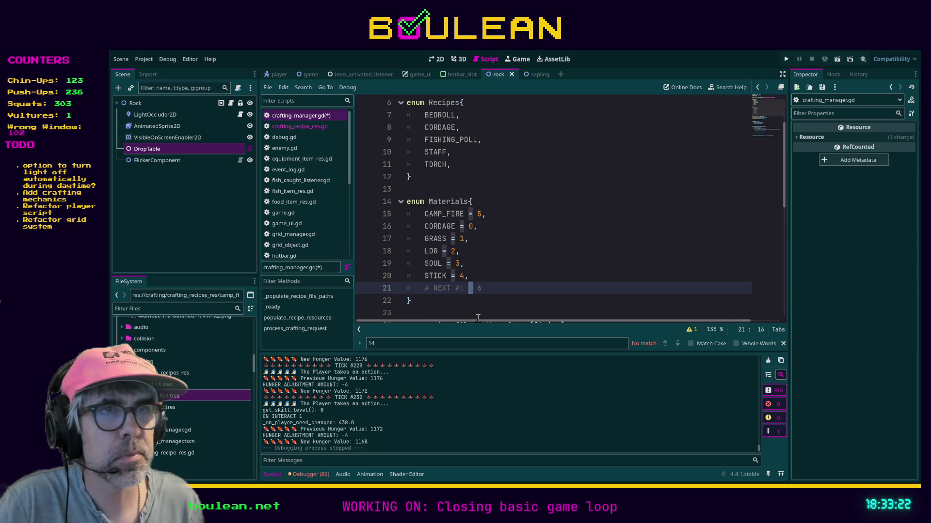
key("BackSpace")
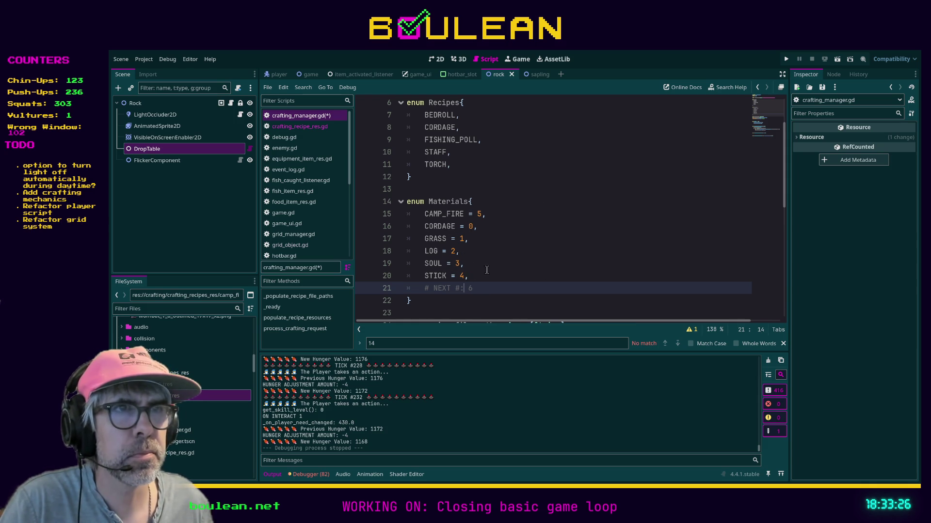
Step: Save crafting_manager.gd and bring camp_fire.tres back into the Inspector
left_click(466, 263)
key("ctrl+s")
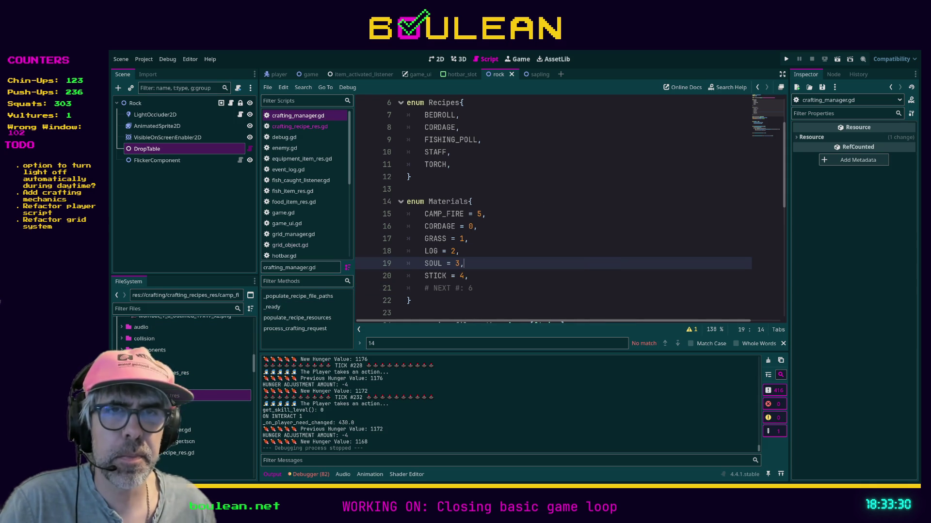
double_click(213, 396)
Step: Check which recipe camp_fire.tres uses, then return to the crafting_manager.gd code
scroll(534, 242, "up", 2)
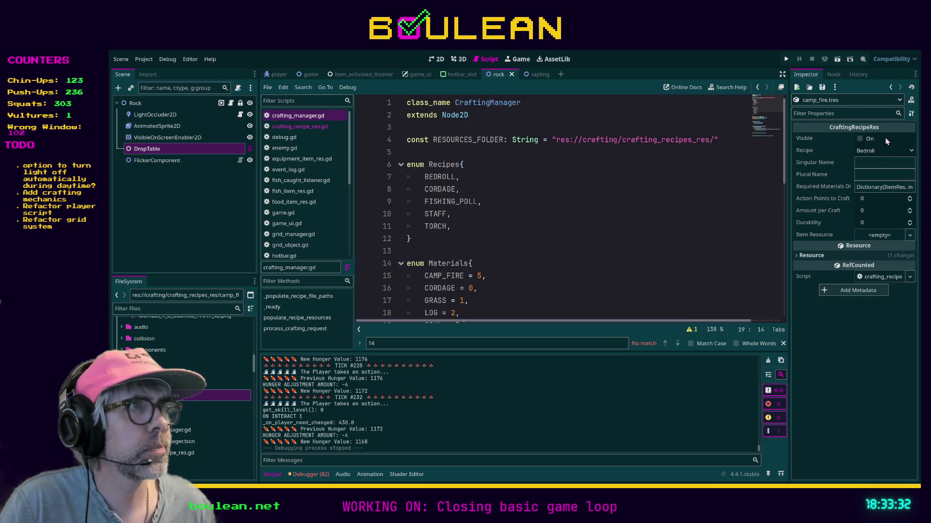
left_click(878, 153)
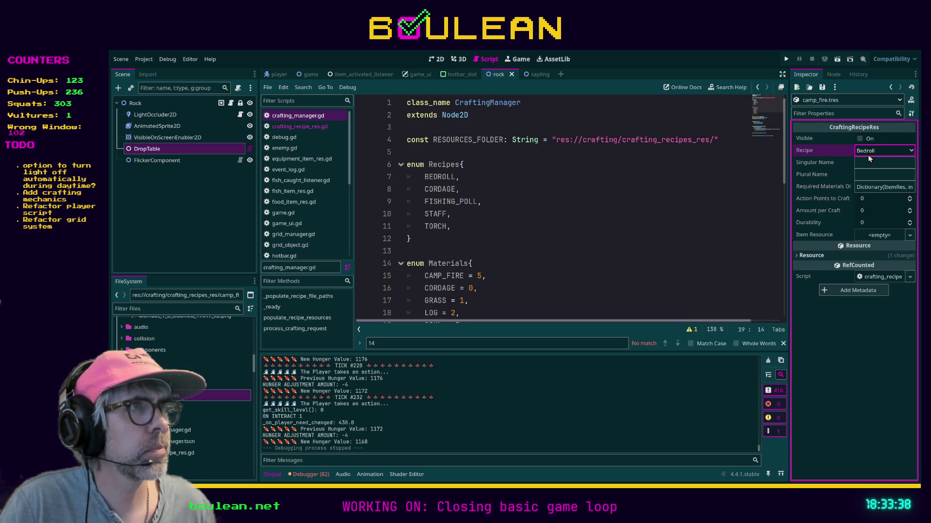
left_click(604, 230)
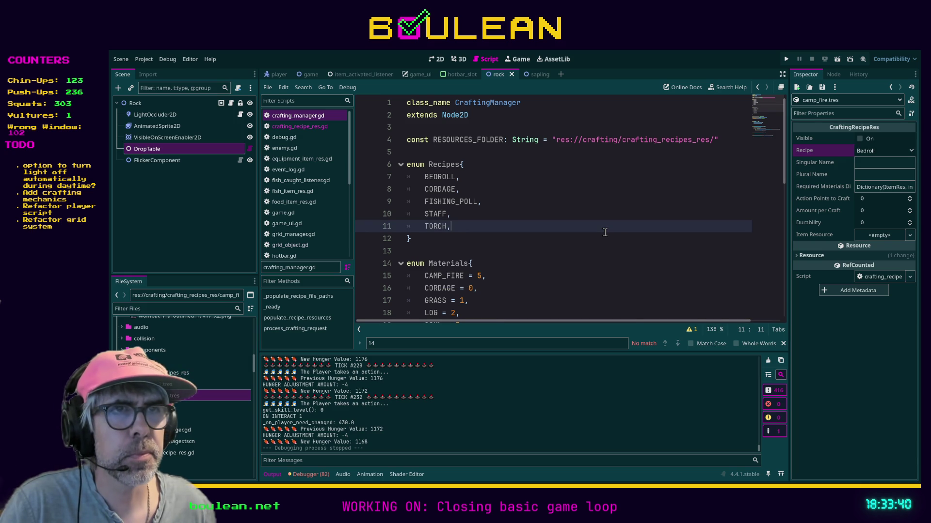
scroll(605, 232, "down", 2)
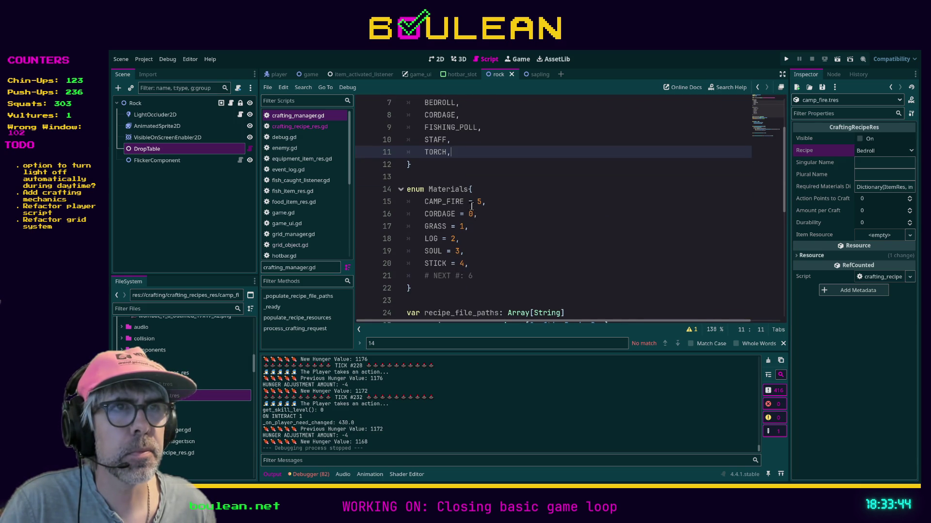
left_click(497, 225)
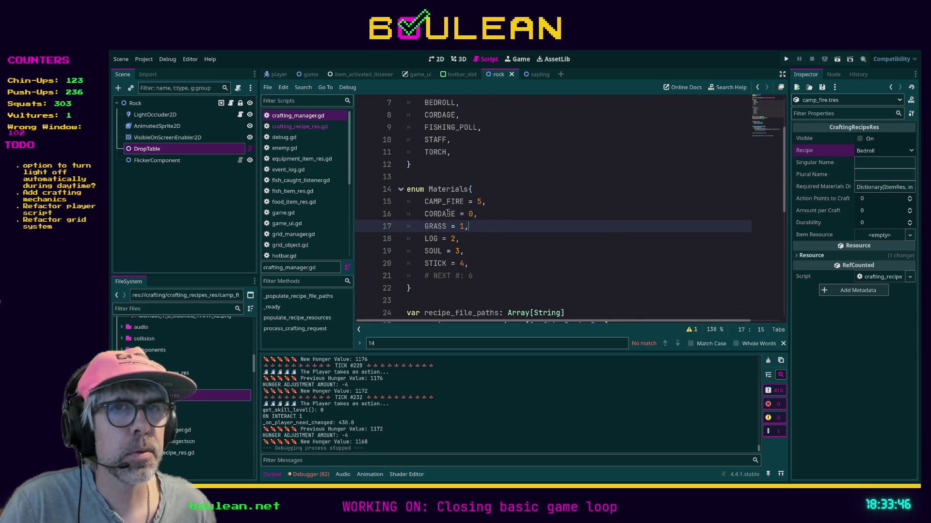
Step: Inspect bedroll.tres's recipe value and bring up item_res.gd's Items enum
left_click(173, 385)
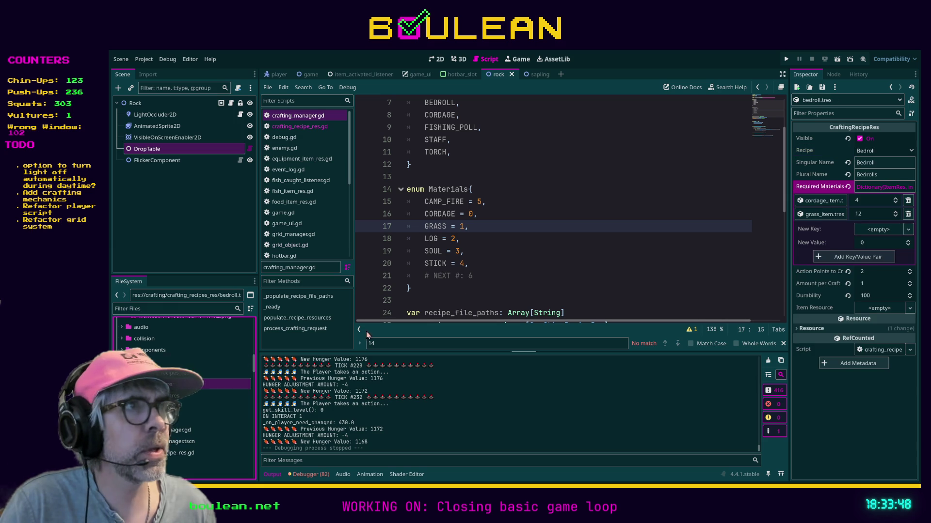
left_click(872, 151)
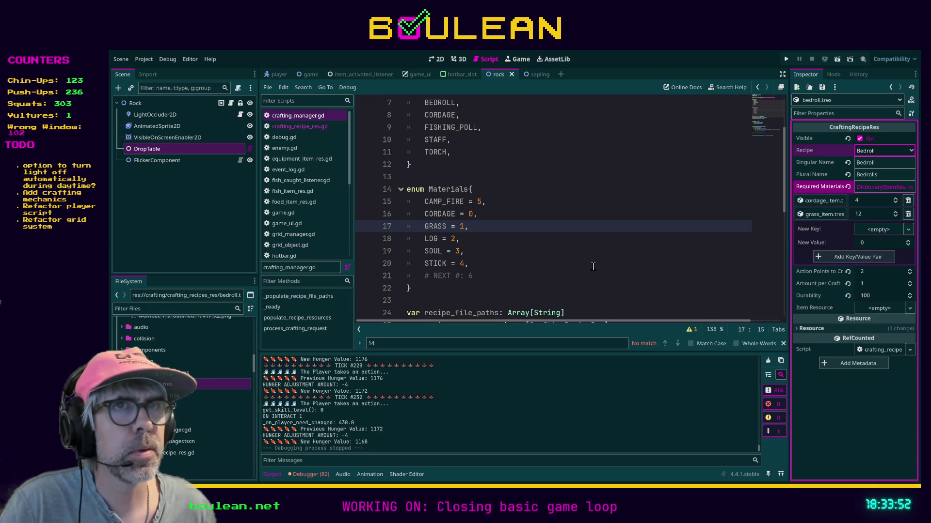
left_click(593, 238)
scroll(593, 239, "up", 2)
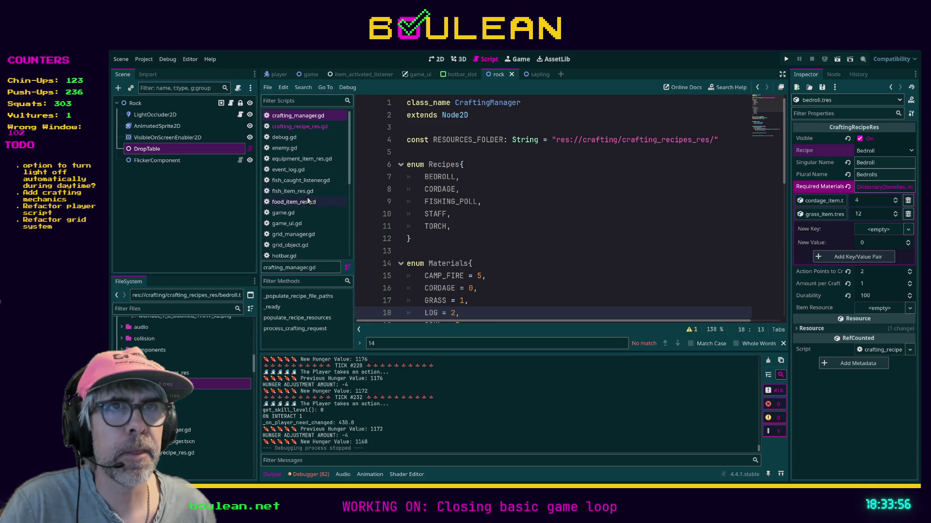
scroll(308, 193, "down", 2)
scroll(310, 201, "down", 2)
left_click(291, 247)
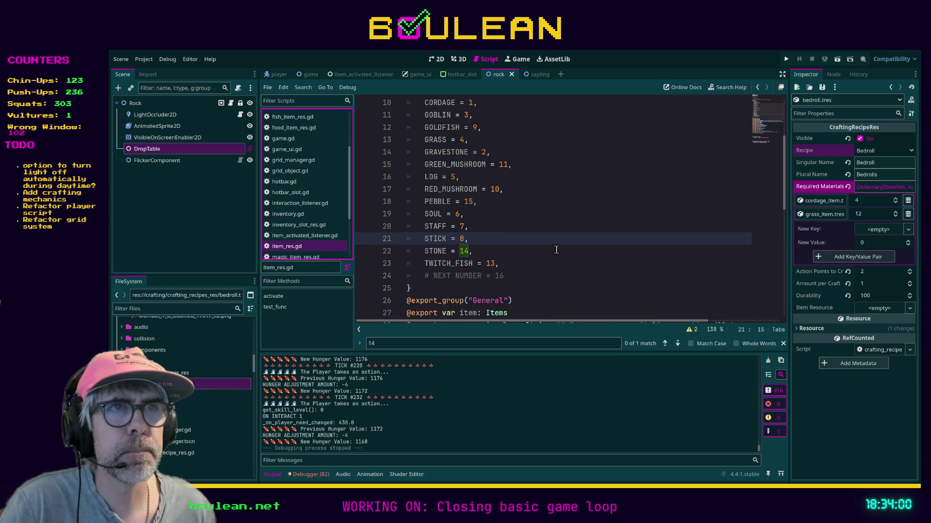
Step: Look over item_res.gd's Items enum and reopen crafting_manager.gd
scroll(557, 249, "up", 3)
scroll(557, 250, "down", 1)
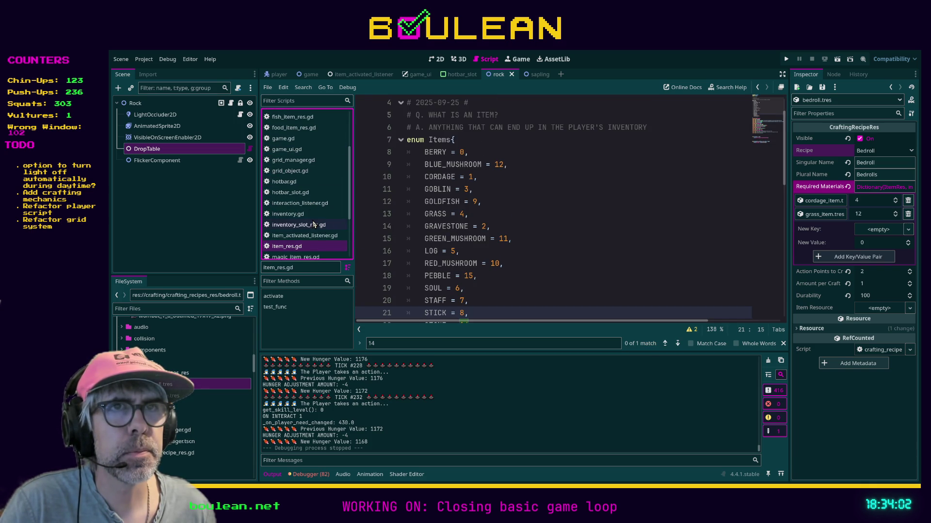
scroll(314, 225, "up", 1)
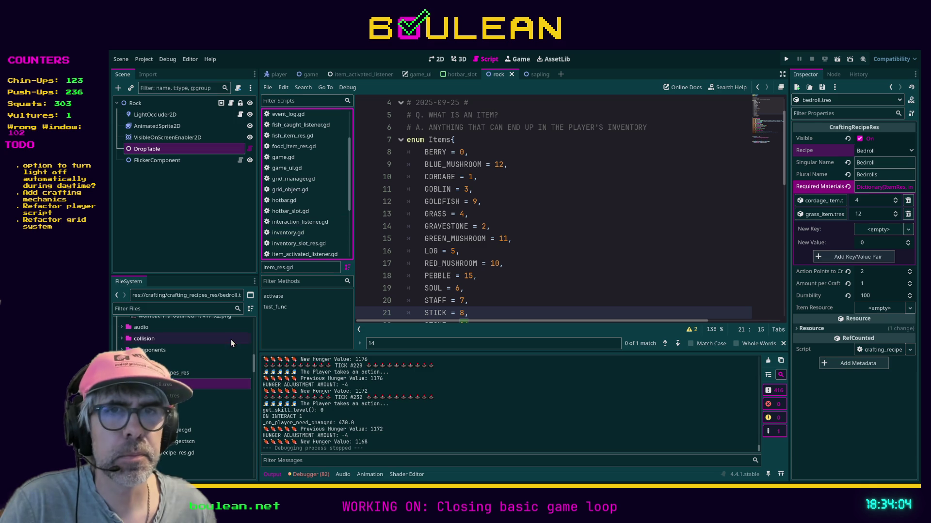
double_click(179, 430)
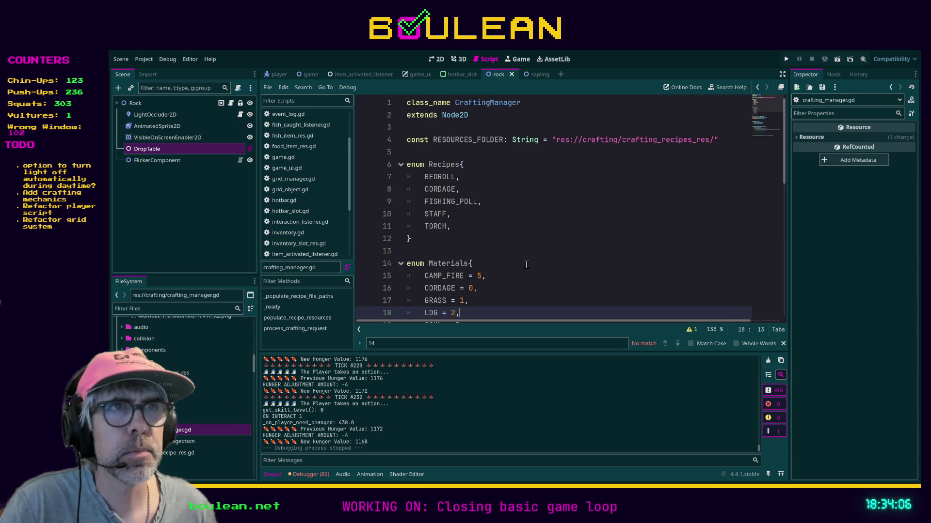
scroll(541, 257, "down", 3)
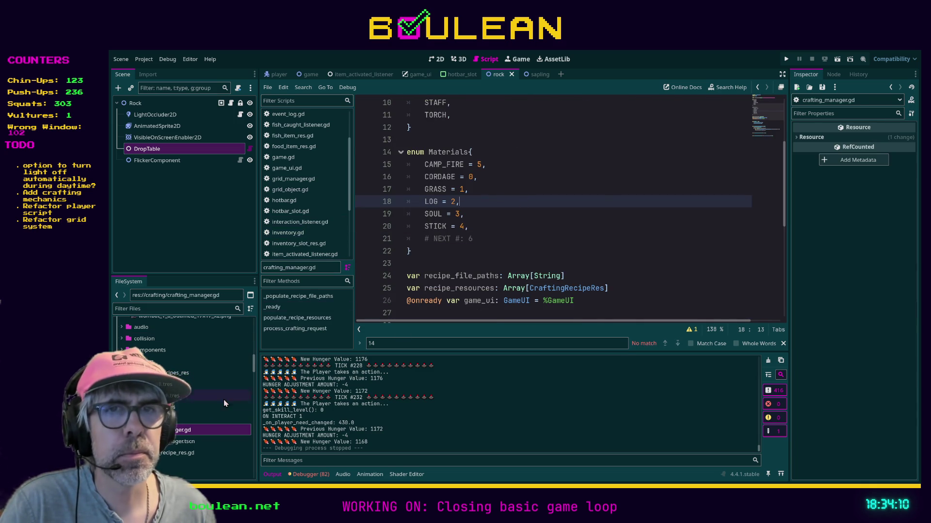
Step: Open crafting_recipe_res.gd in the script editor, caret on its empty last line
left_click(174, 455)
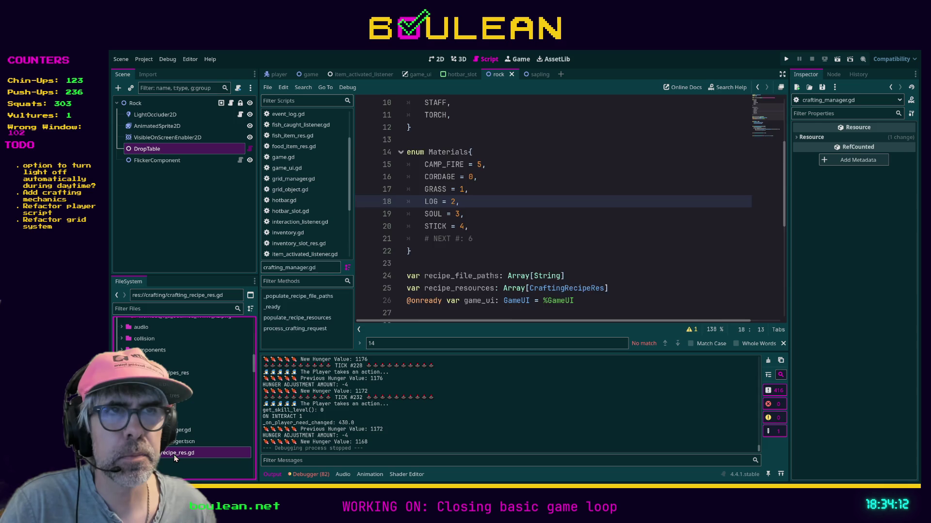
double_click(174, 455)
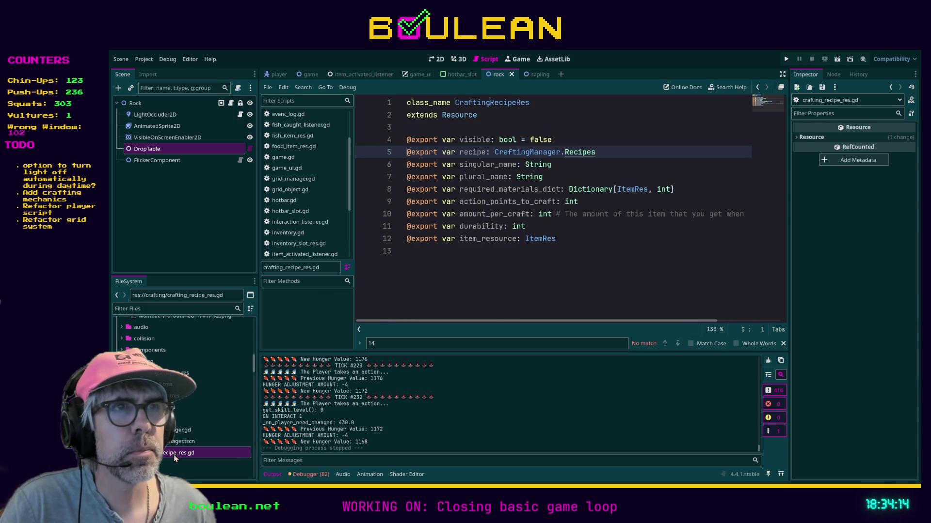
left_click(445, 295)
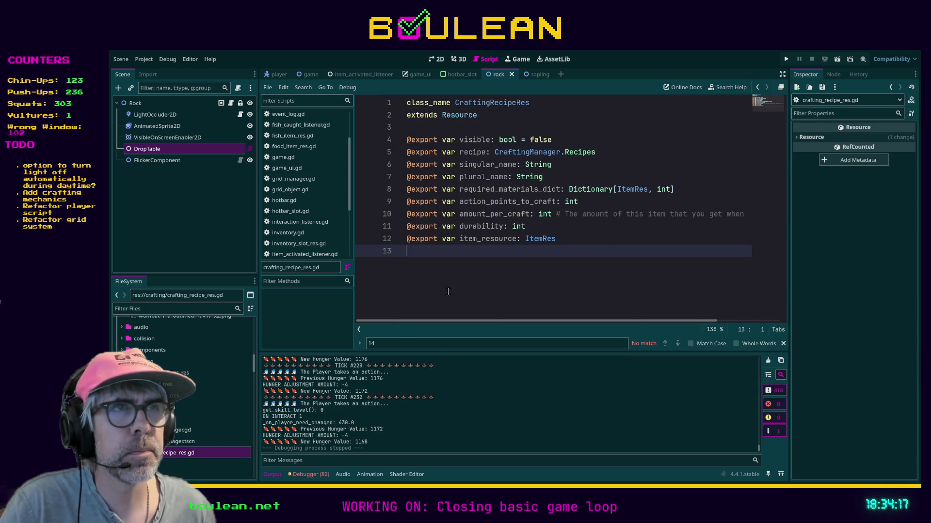
Step: Inspect torch.tres (Recipe: Staff), select the crafting_recipes_res folder, and highlight the exported properties
double_click(193, 417)
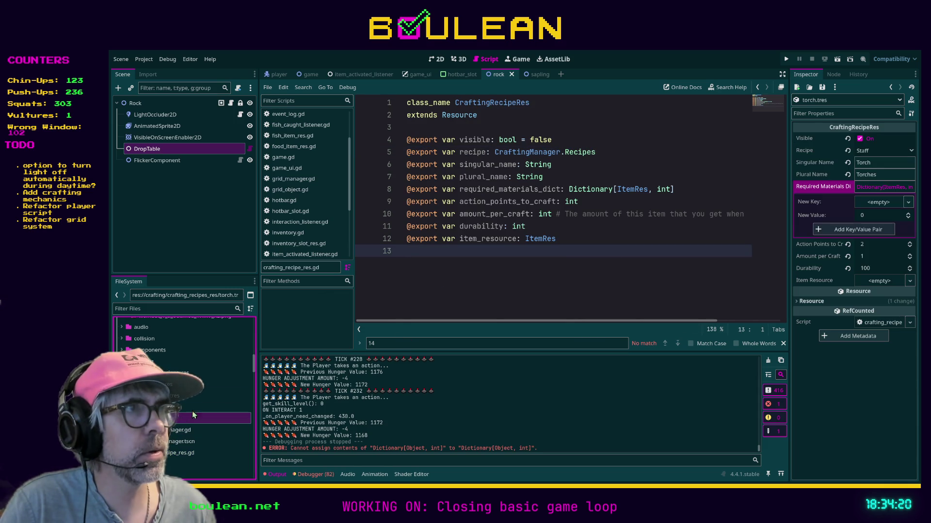
left_click(869, 150)
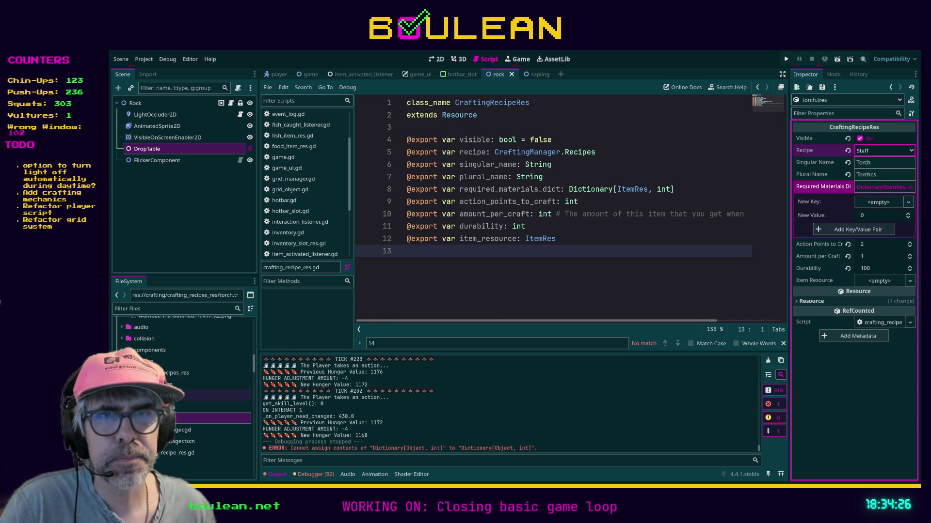
left_click(174, 396)
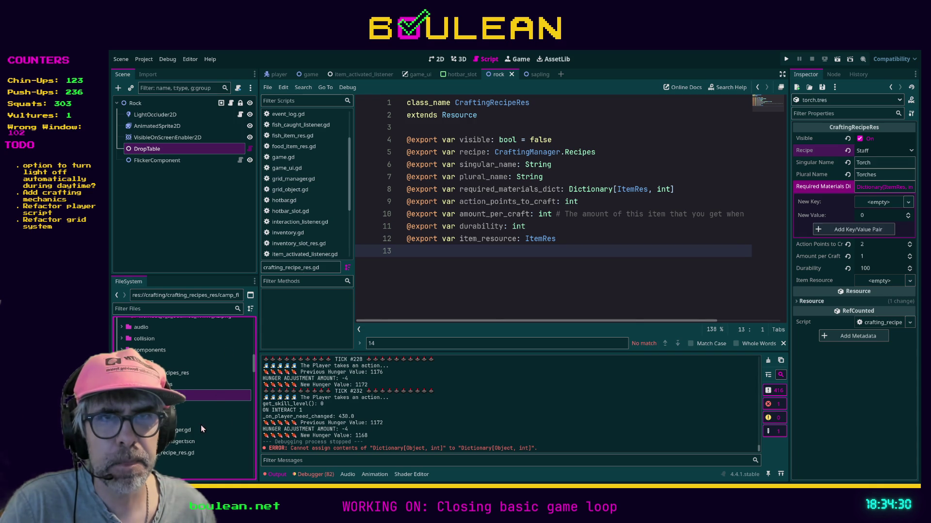
left_click(178, 373)
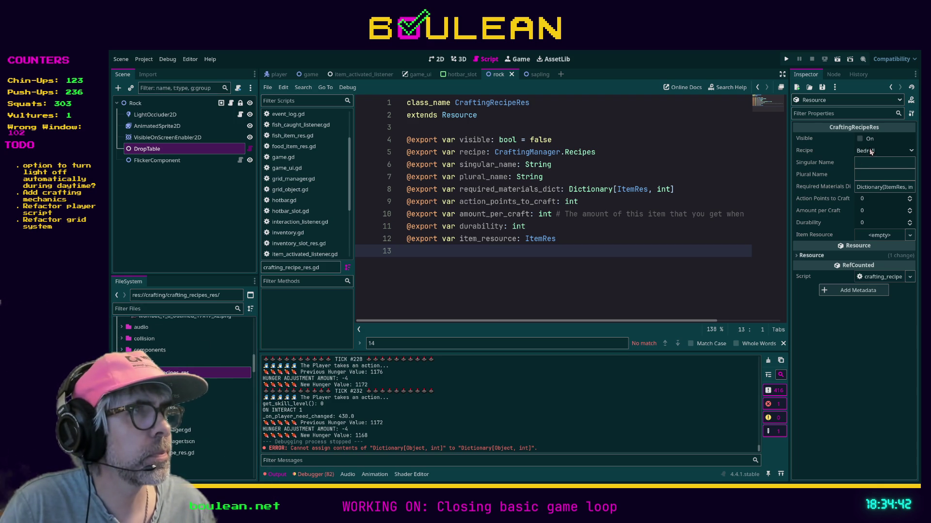
left_click_drag(485, 251, 545, 176)
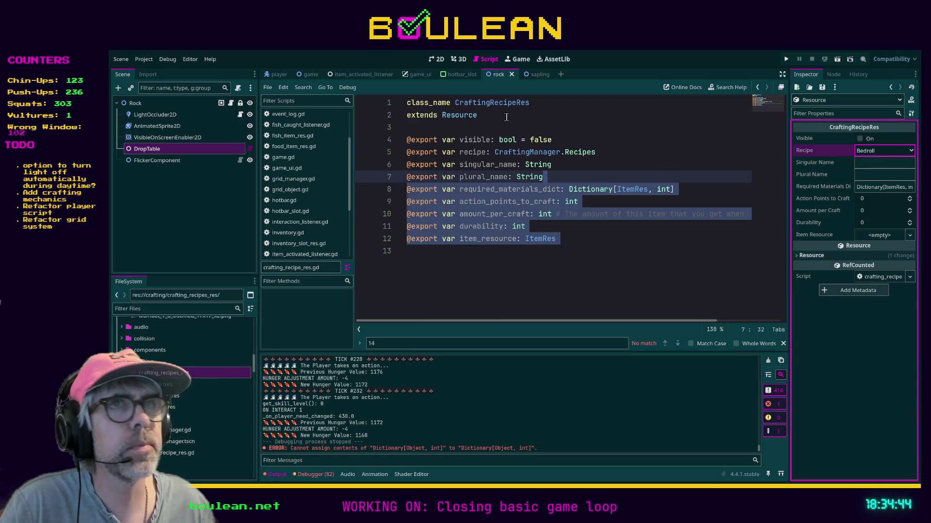
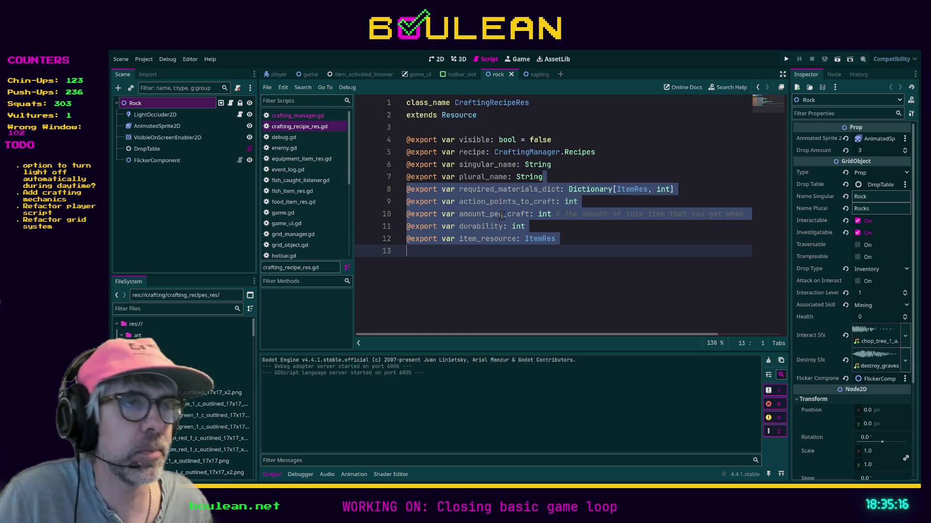
Step: Deselect the code lines and filter the FileSystem files by 'recipe'
left_click(502, 262)
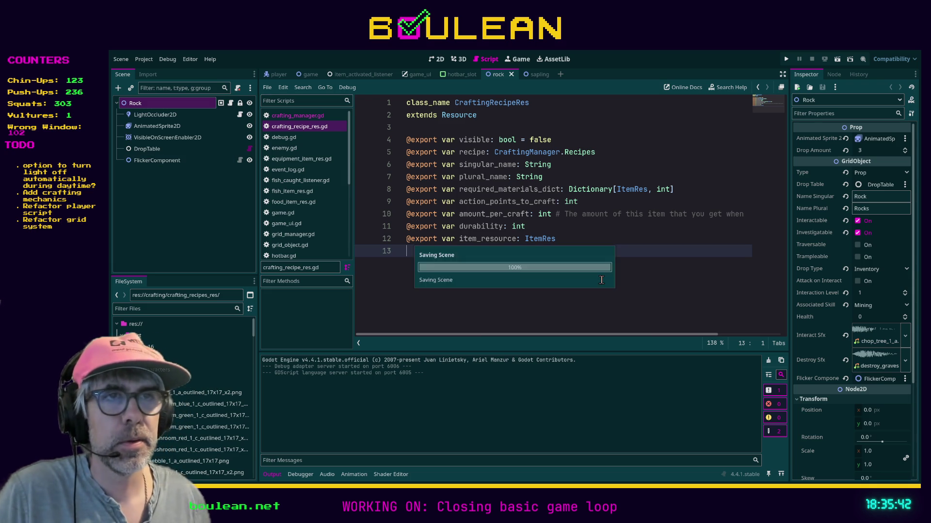
left_click(174, 309)
type("recipe")
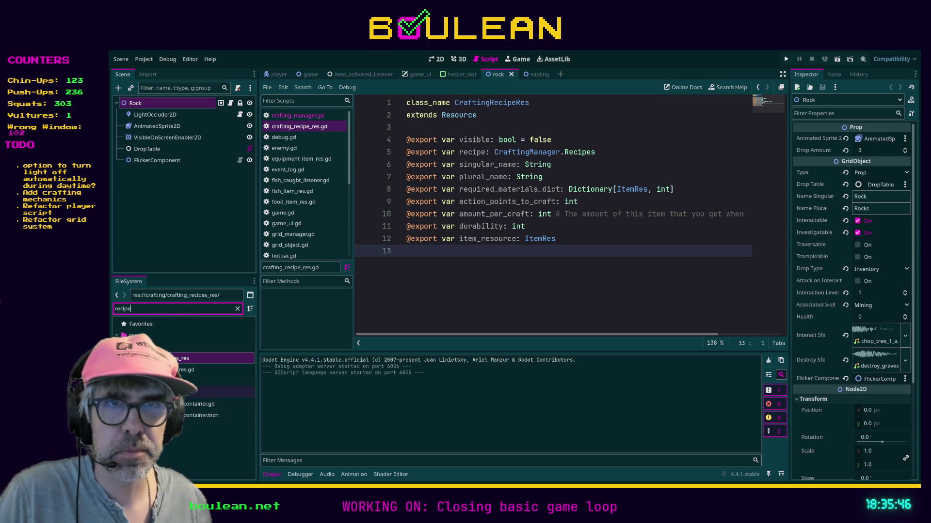
Step: Clear the file filter and inspect bedroll.tres and camp_fire.tres, checking camp_fire's Recipe value
left_click(230, 328)
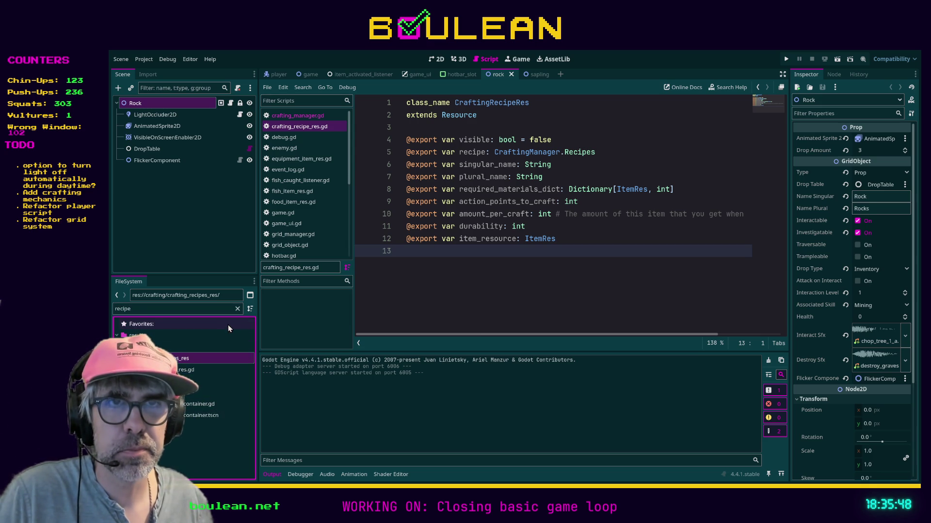
left_click(237, 309)
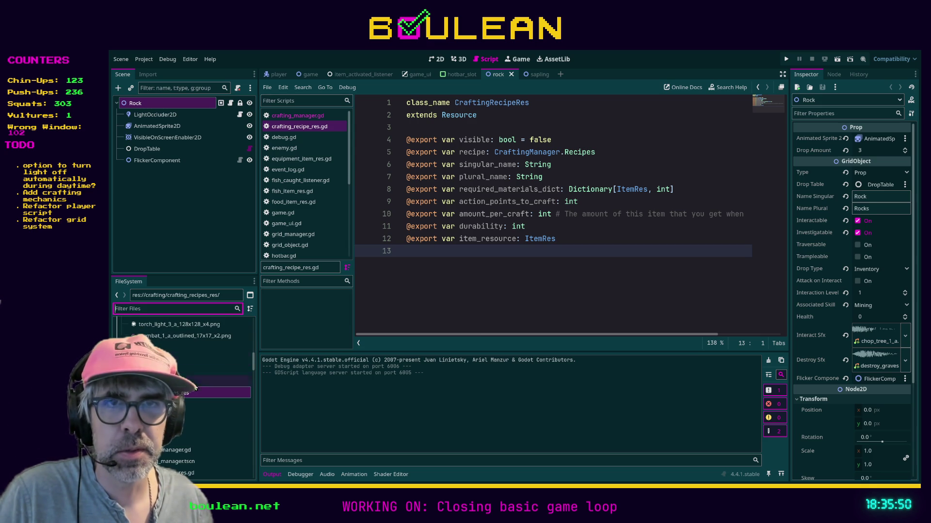
left_click(214, 404)
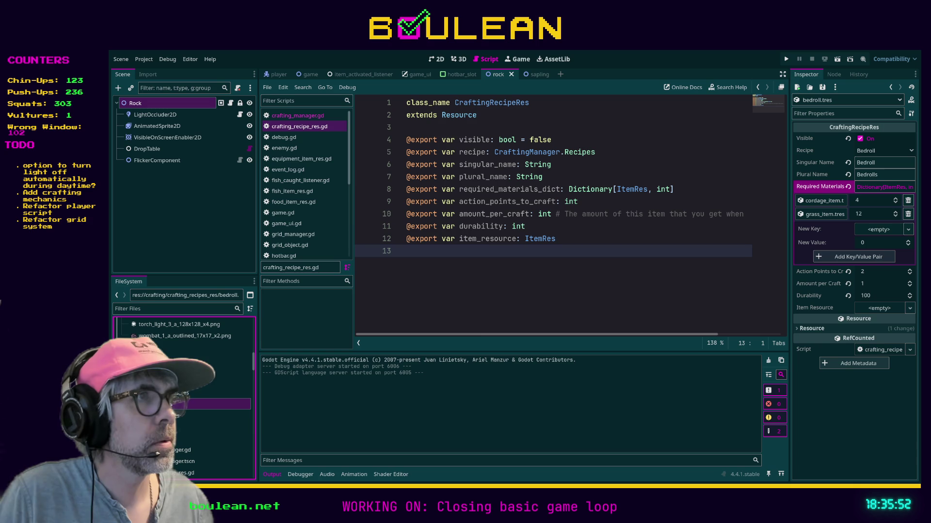
key("Down")
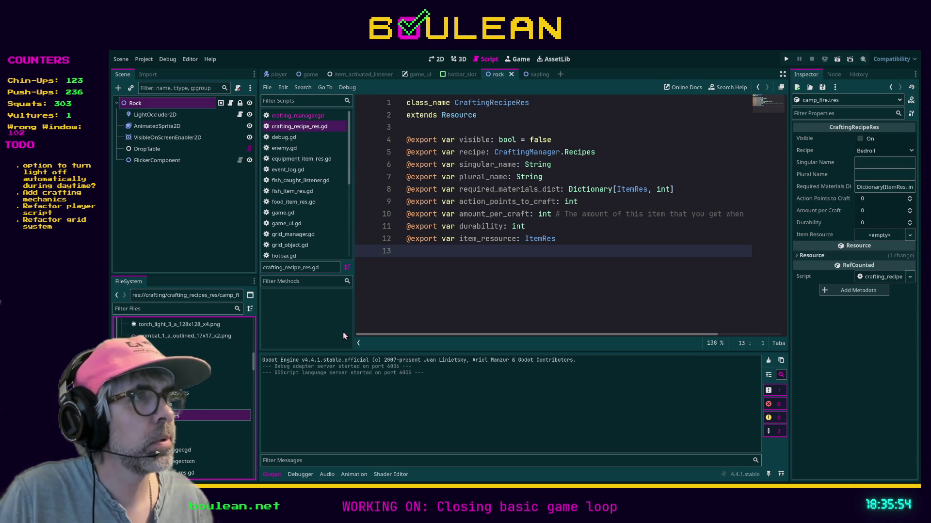
left_click(874, 152)
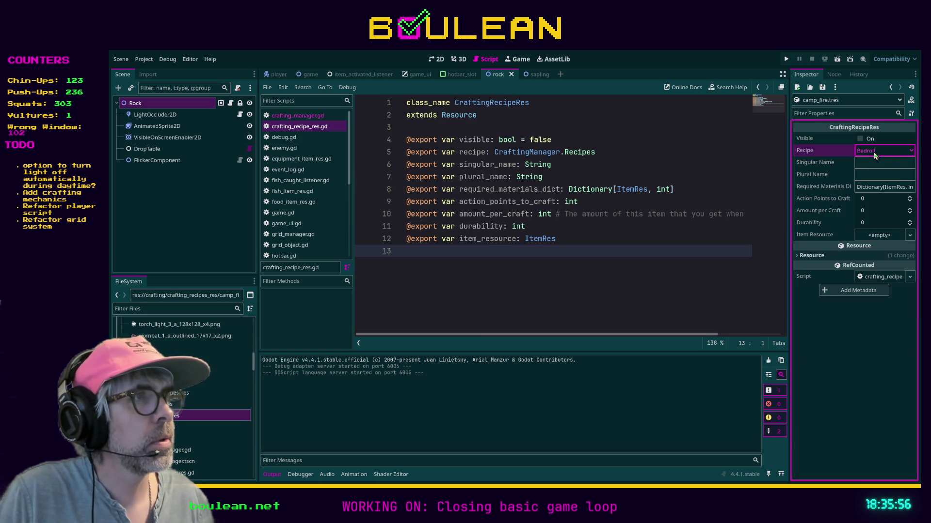
Step: Jump from the Recipes type reference to its enum definition in crafting_manager.gd
left_click(642, 237)
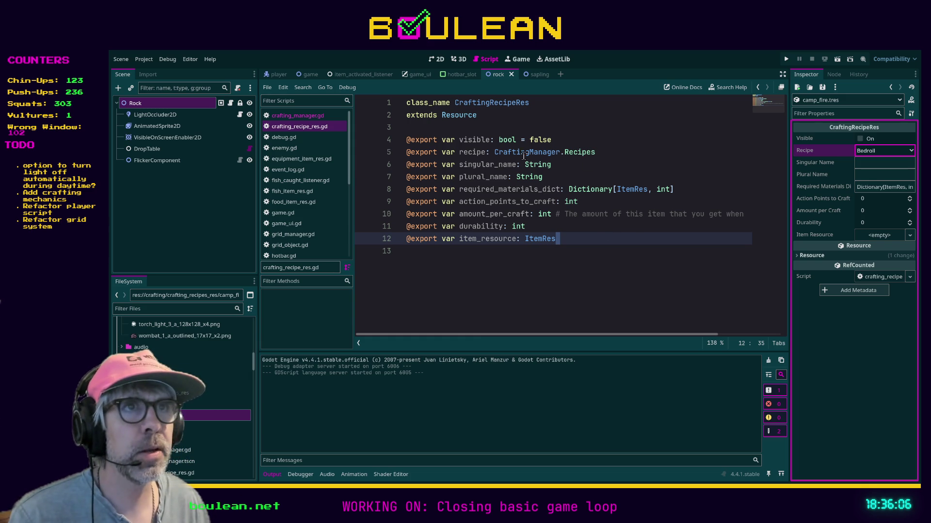
left_click(583, 156, "ctrl")
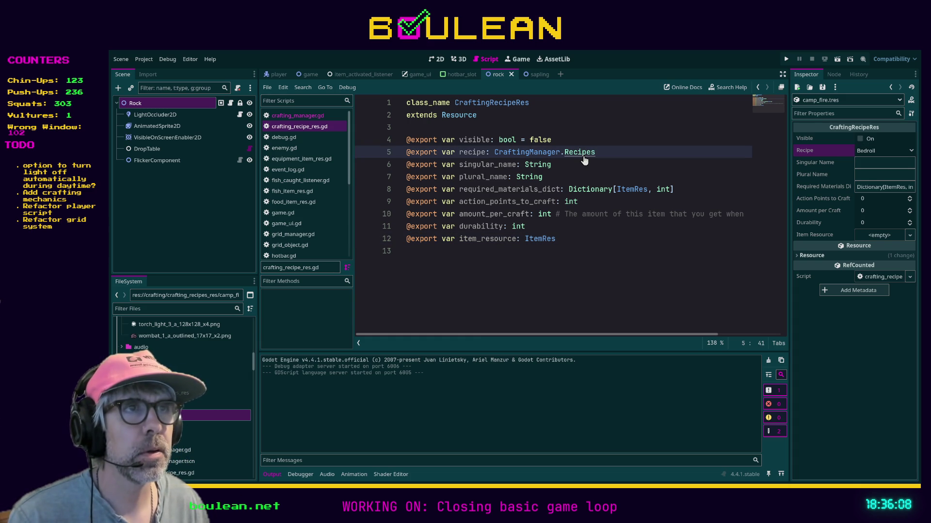
left_click(573, 157, "ctrl")
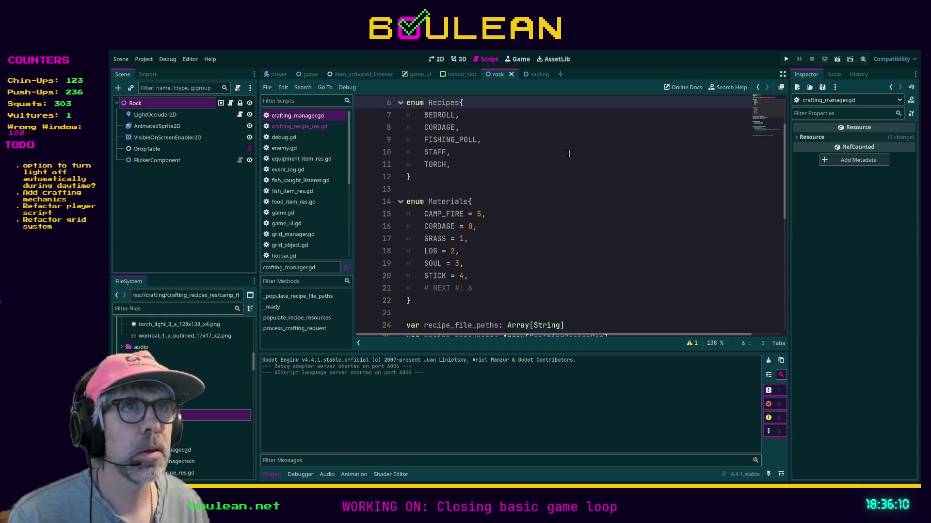
Step: Compare the two scripts, select CAMP_FIRE in Materials, and place the caret after BEDROLL
scroll(511, 149, "up", 2)
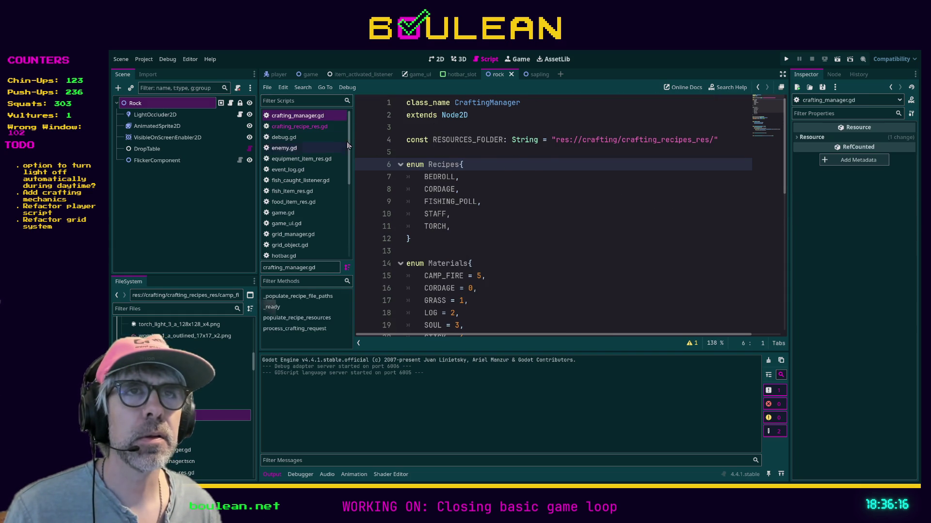
left_click(320, 131)
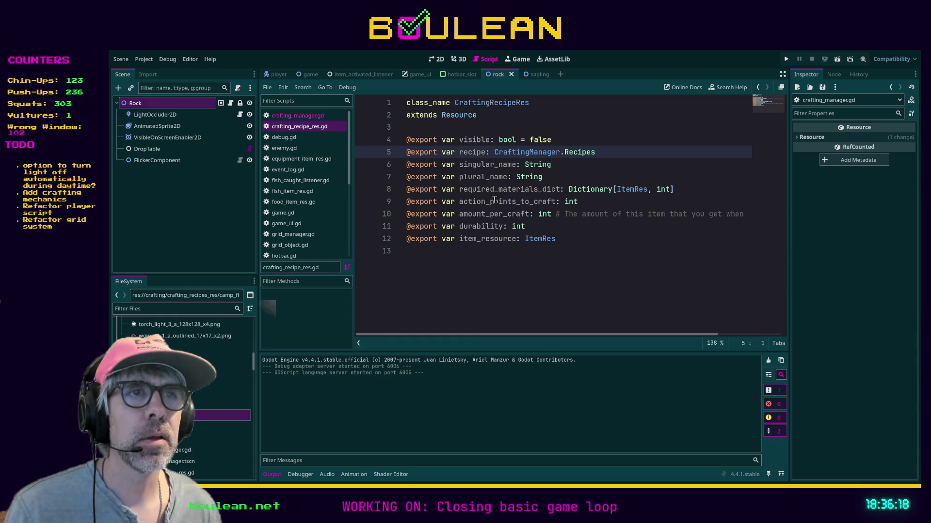
left_click(302, 117)
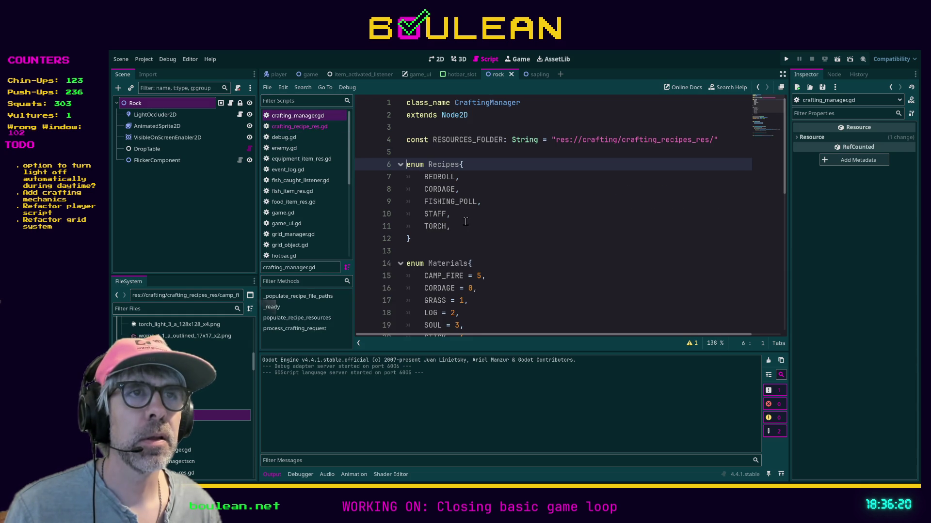
scroll(468, 222, "down", 2)
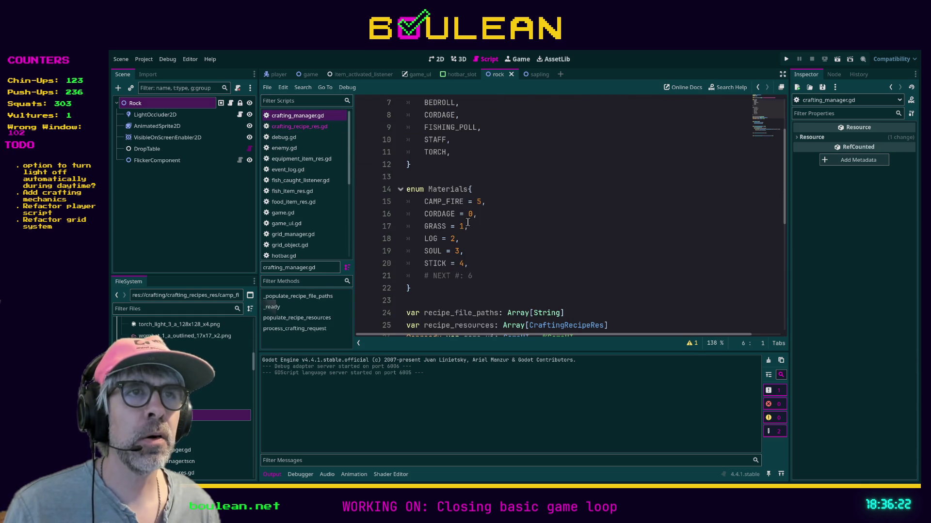
scroll(511, 207, "up", 1)
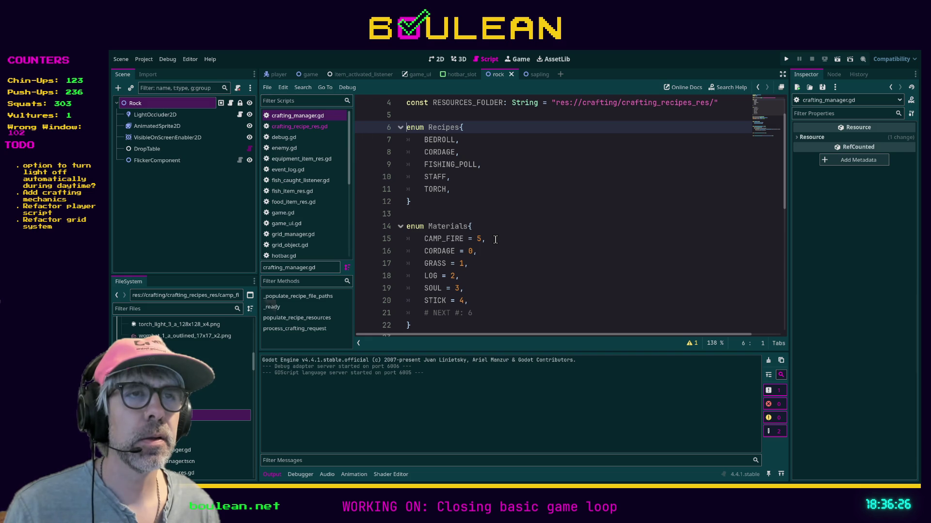
left_click_drag(496, 239, 391, 240)
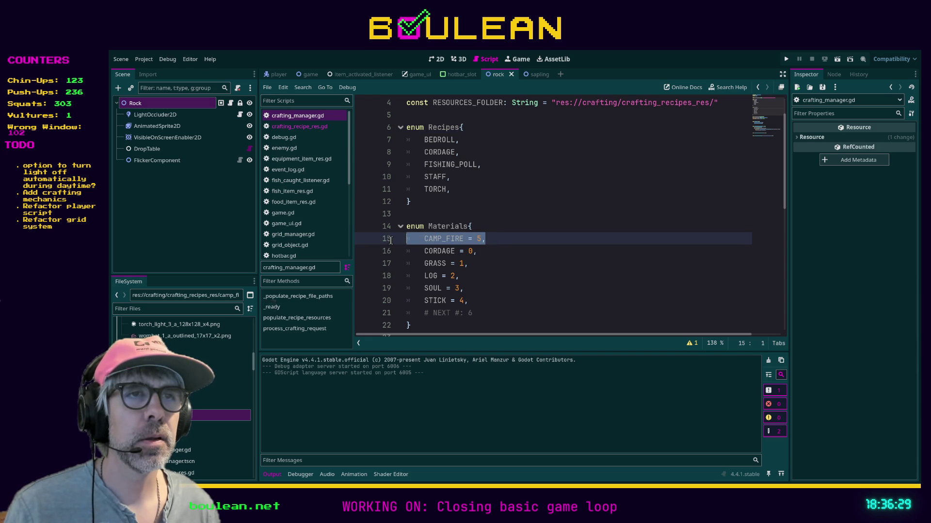
left_click(455, 139)
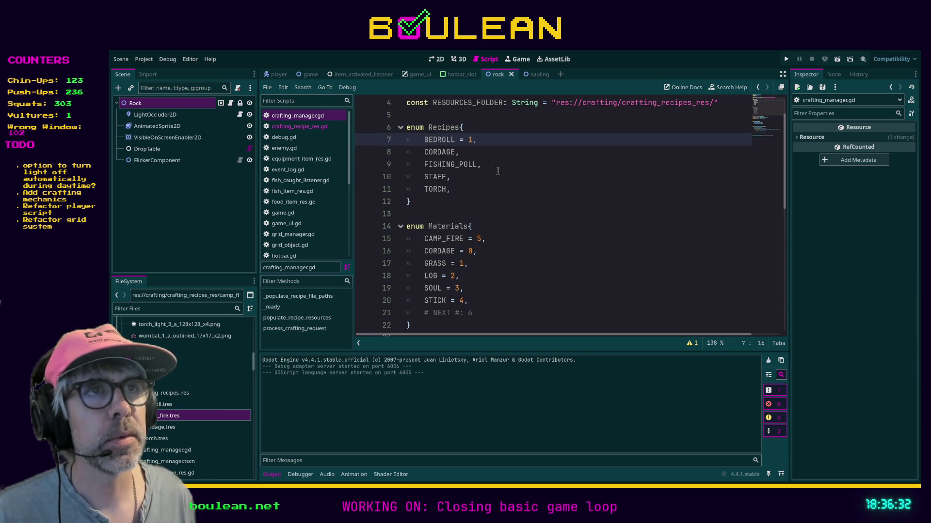
Step: Give the Recipes entries CORDAGE, FISHING_POLL, STAFF and TORCH explicit numbers
key("Down")
key("Left")
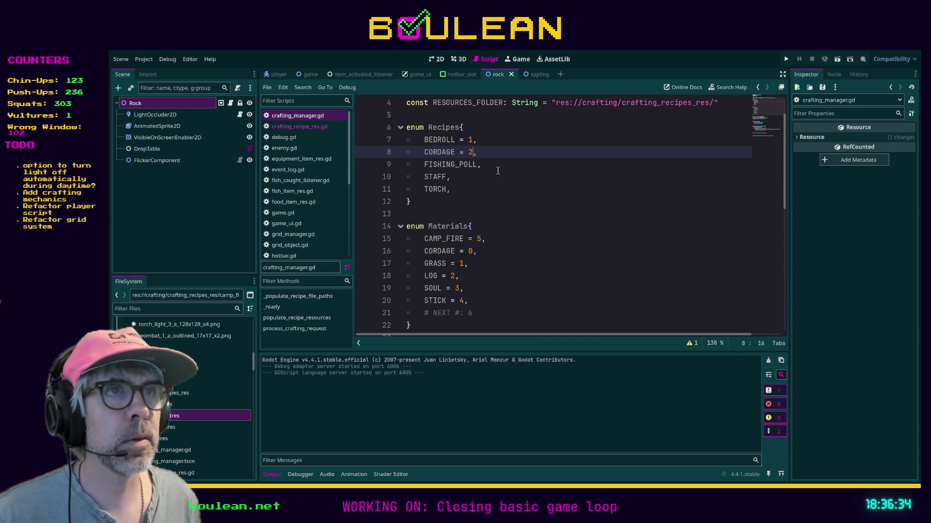
key("Down")
key("Left")
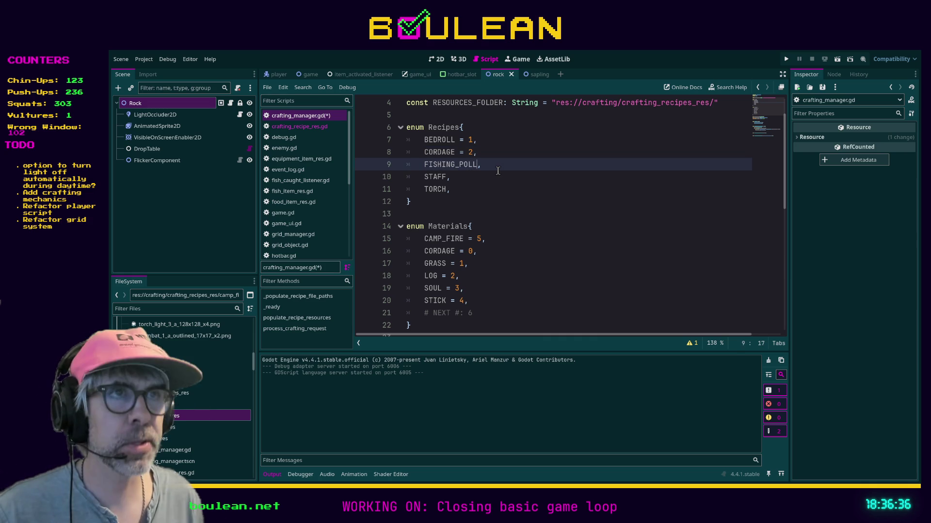
key("Down")
key("Left")
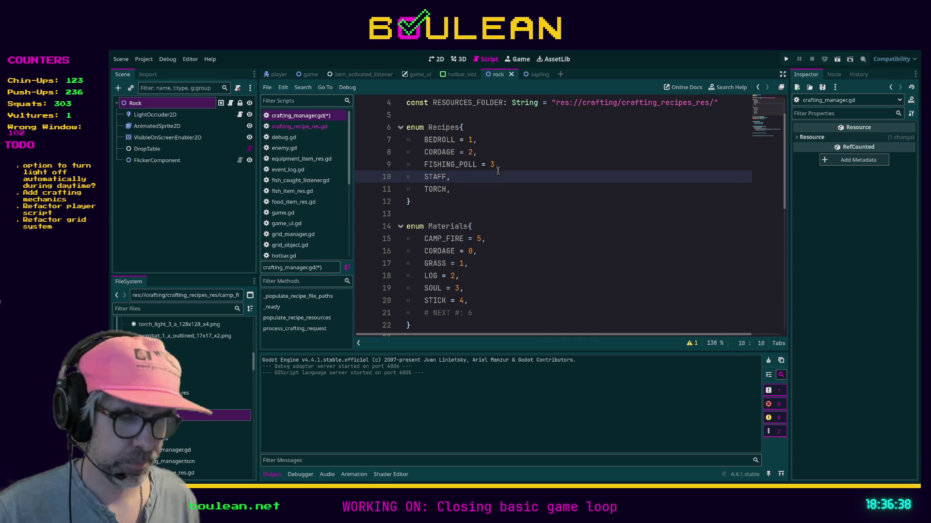
key("Down")
key("Left")
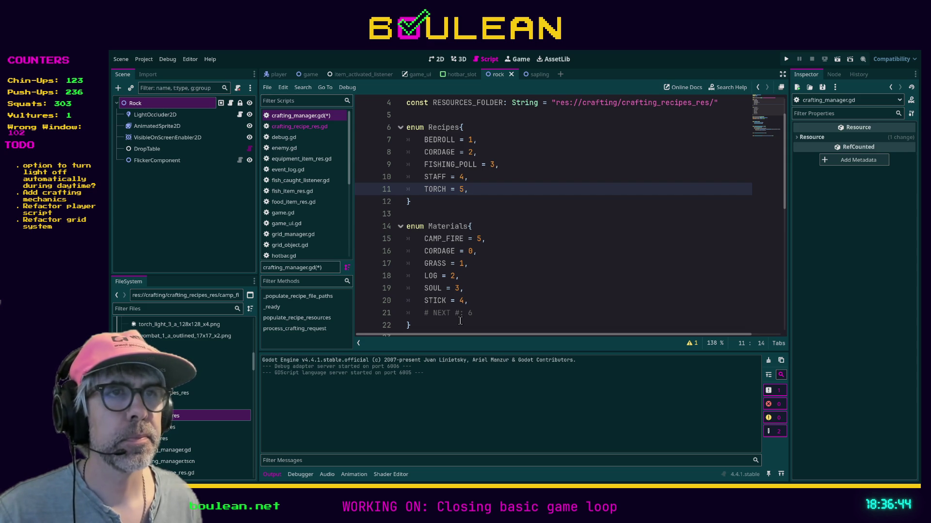
Step: Move CAMP_FIRE from the Materials enum into Recipes with the value 6
left_click(479, 313)
key("Up")
key("Up")
key("Up")
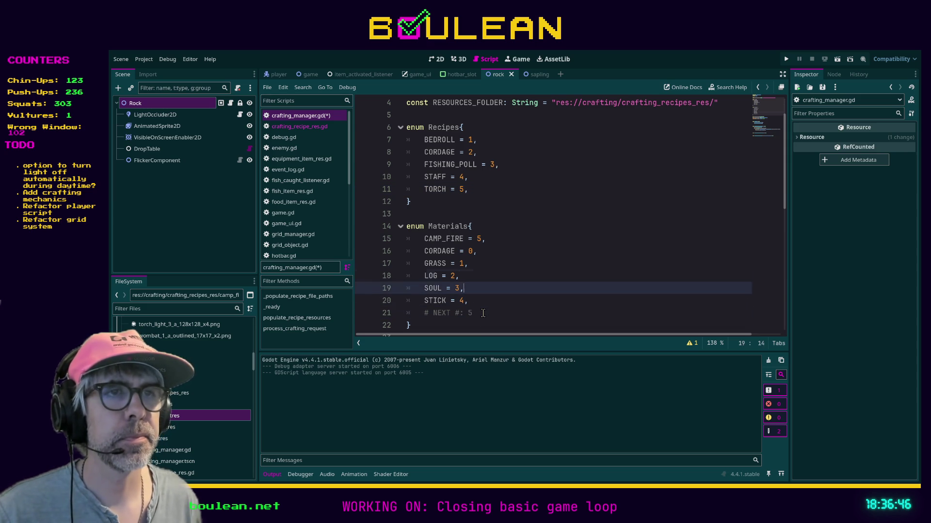
key("Down")
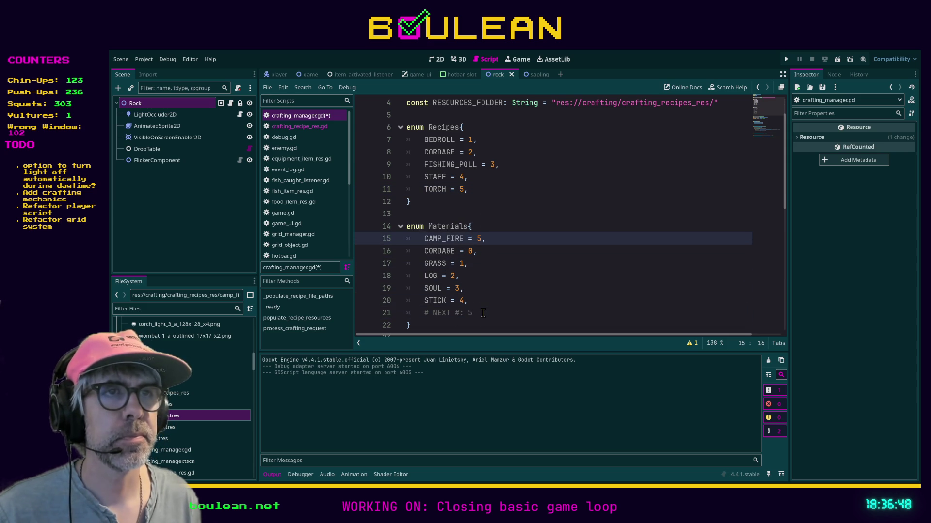
key("shift+Home")
key("BackSpace")
key("BackSpace")
key("Up")
key("Up")
key("Up")
key("Up")
key("Up")
key("Up")
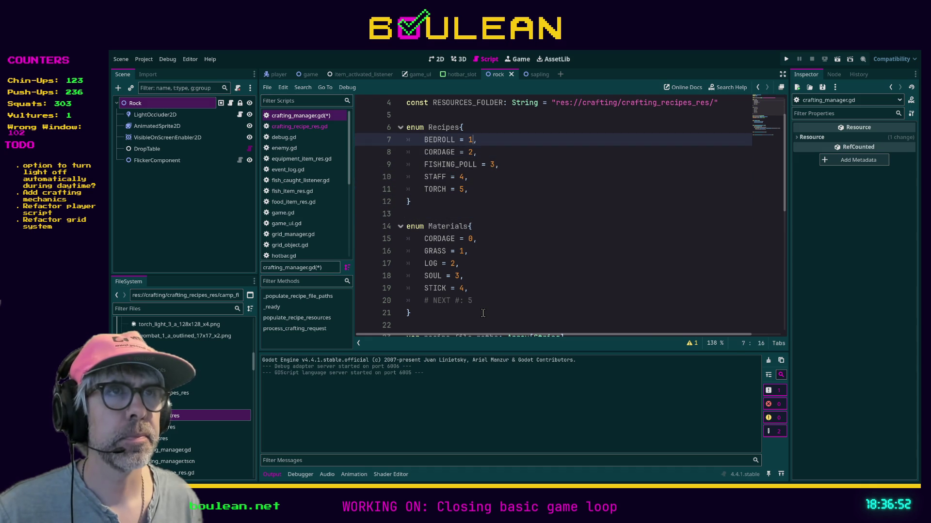
key("Return")
type("CAMP_FIRE = 5,")
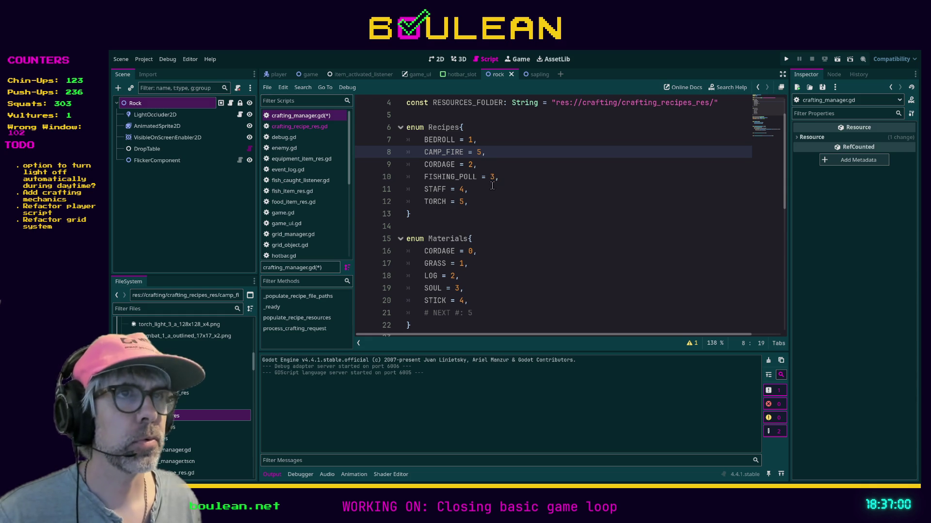
key("Left")
key("BackSpace")
type("6")
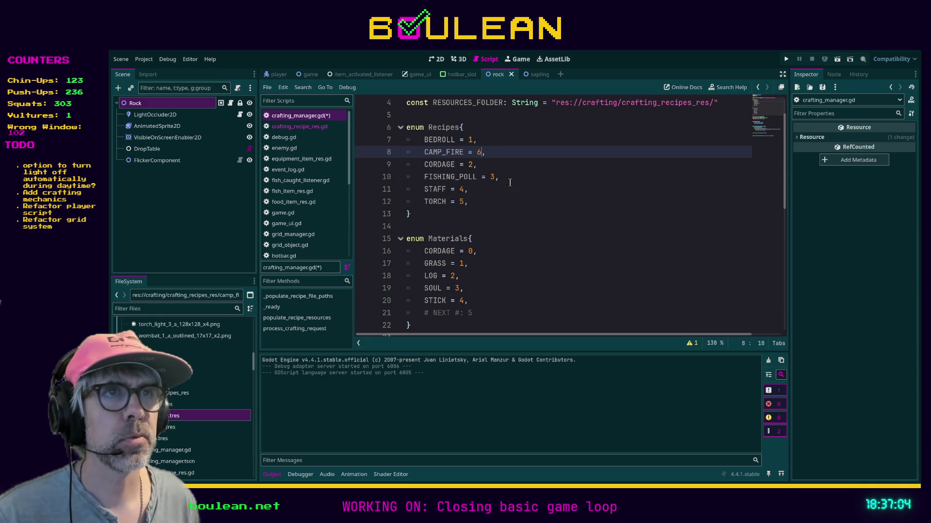
Step: Add a '# Next #: 7' comment after TORCH and save crafting_manager.gd
key("Down")
key("Down")
key("Down")
key("Return")
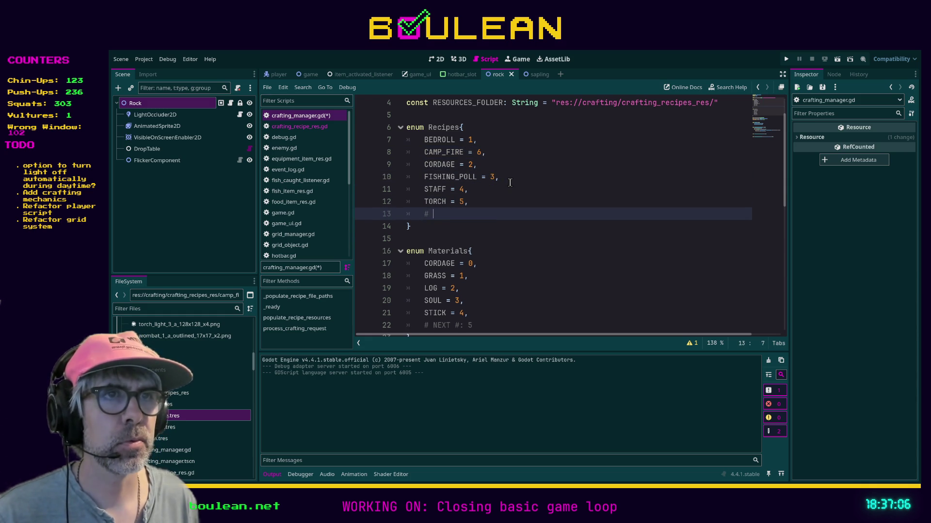
type("# Next #: 7")
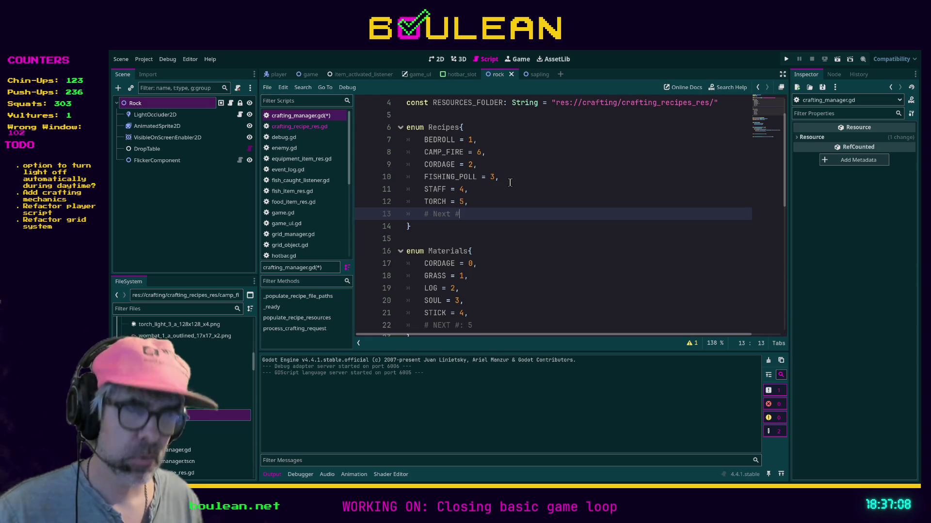
key("ctrl+s")
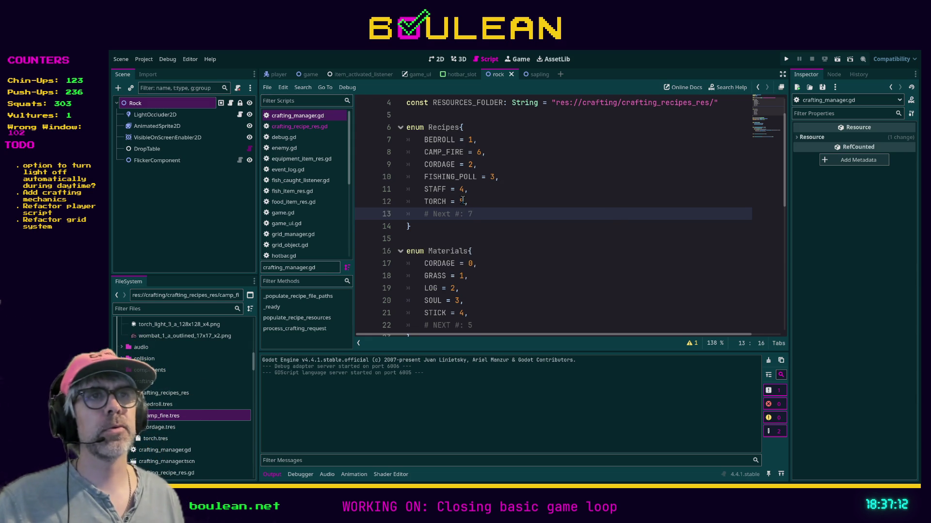
left_click(460, 226)
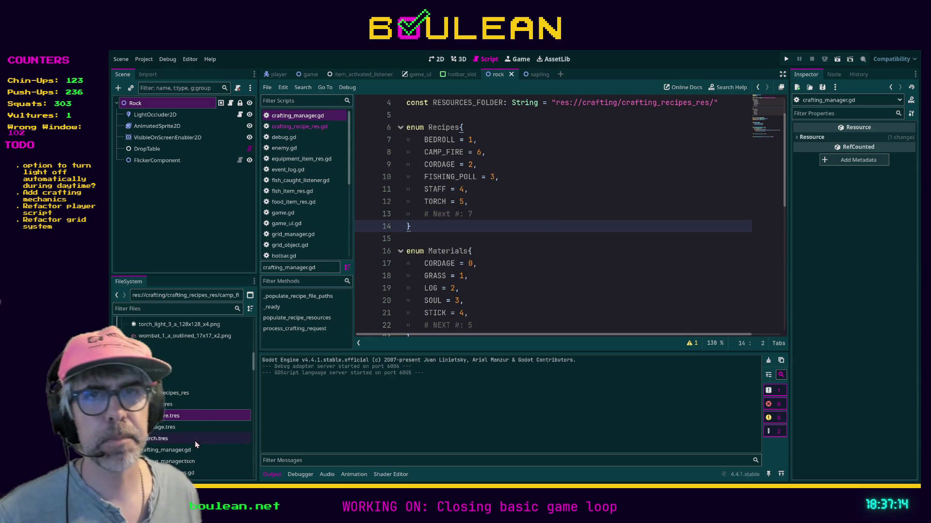
Step: Check the Recipe choices on bedroll.tres and camp_fire.tres, then save the scripts
left_click(169, 405)
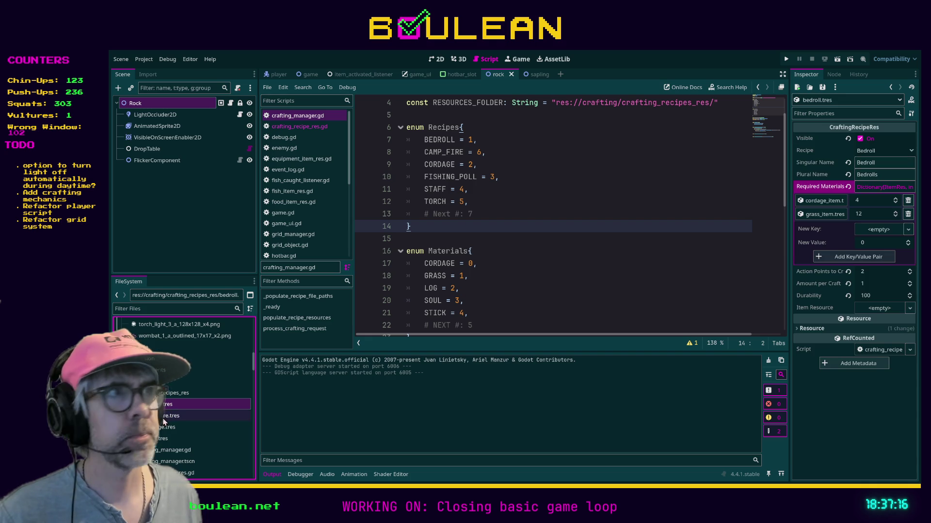
left_click(170, 415)
left_click(858, 154)
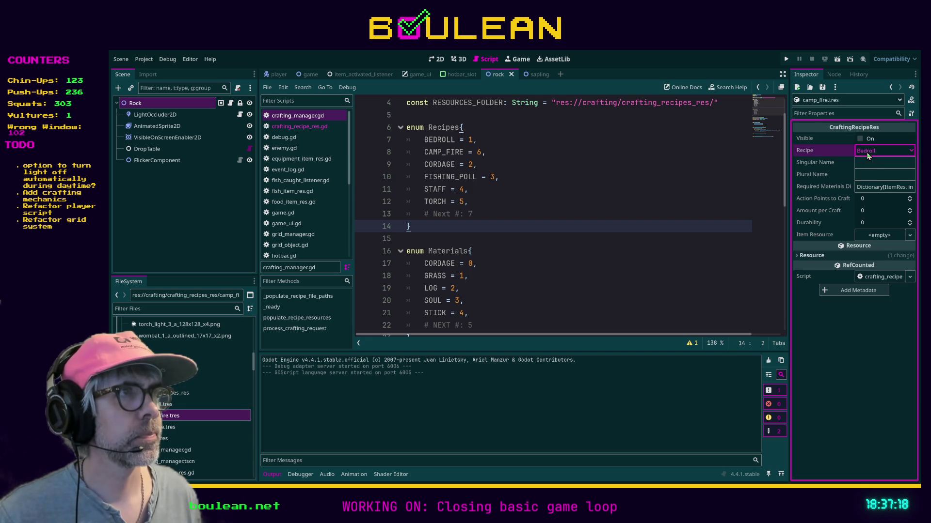
left_click(592, 202)
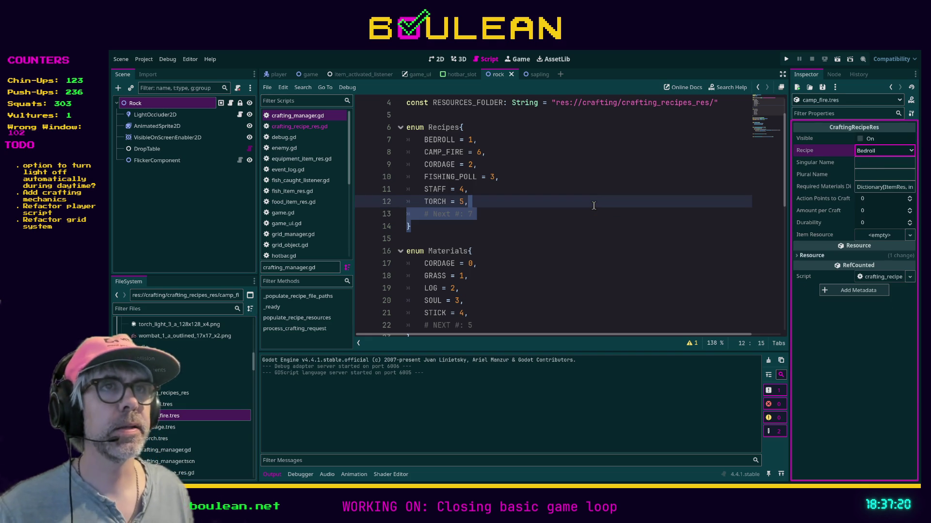
left_click(566, 189)
key("ctrl+s")
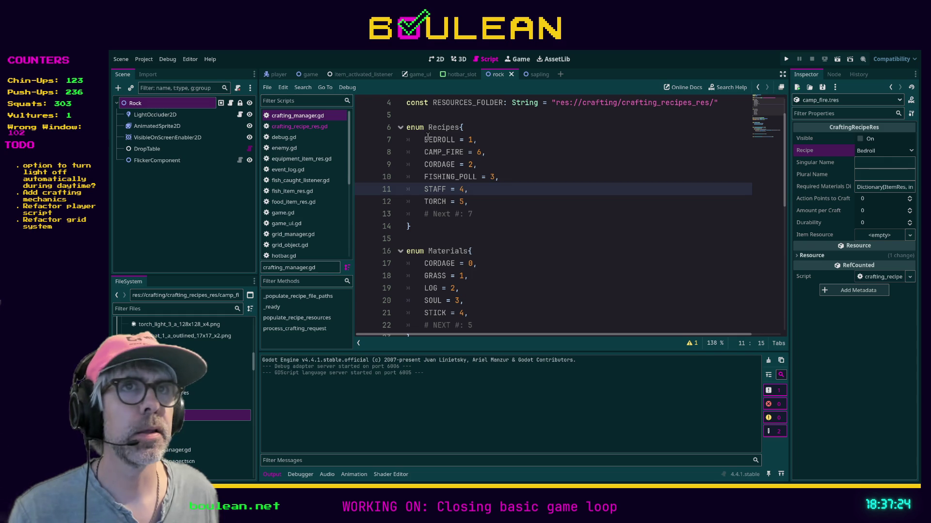
Step: Compare crafting_recipe_res.gd with crafting_manager.gd's Recipes enum and revisit camp_fire.tres
left_click(300, 127)
left_click(303, 118)
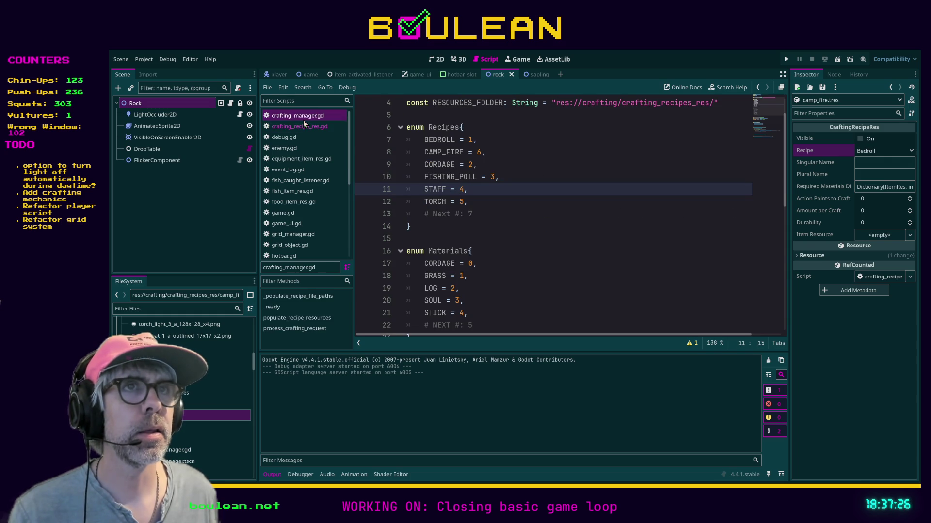
left_click(308, 128)
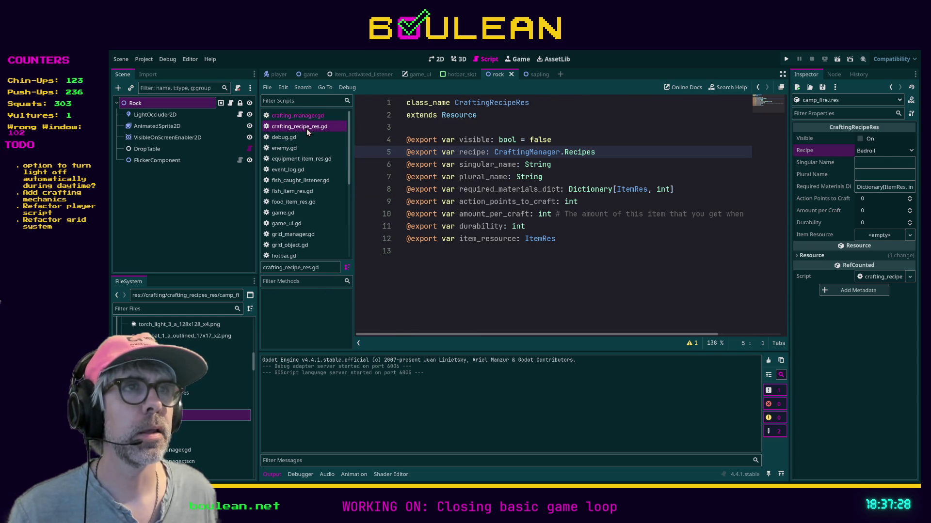
left_click(574, 153, "ctrl")
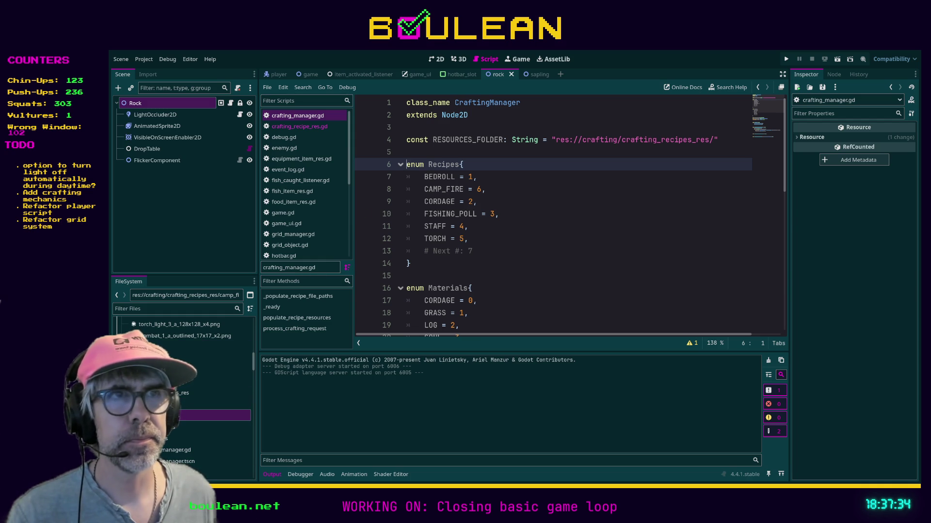
left_click(218, 415)
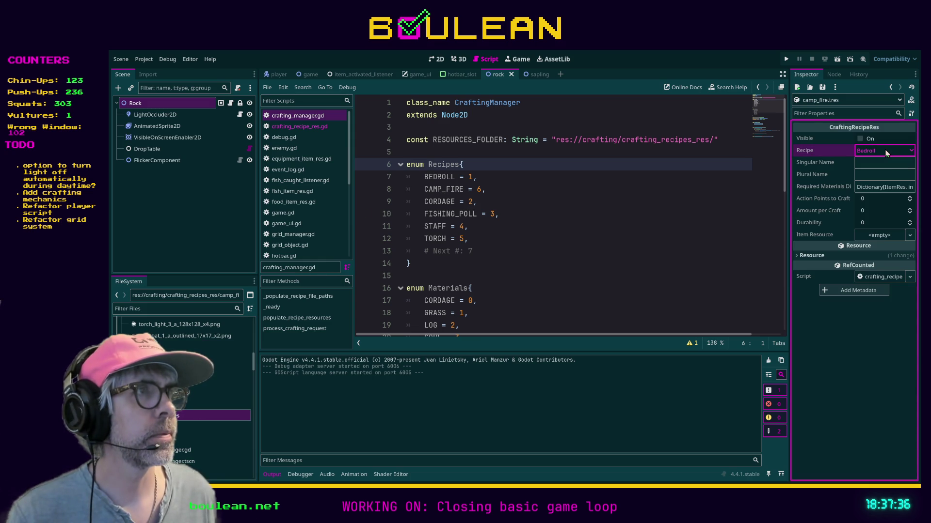
Step: Reload the current project so the new Recipes enum takes effect
left_click_drag(469, 227, 467, 239)
left_click(150, 60)
left_click(167, 161)
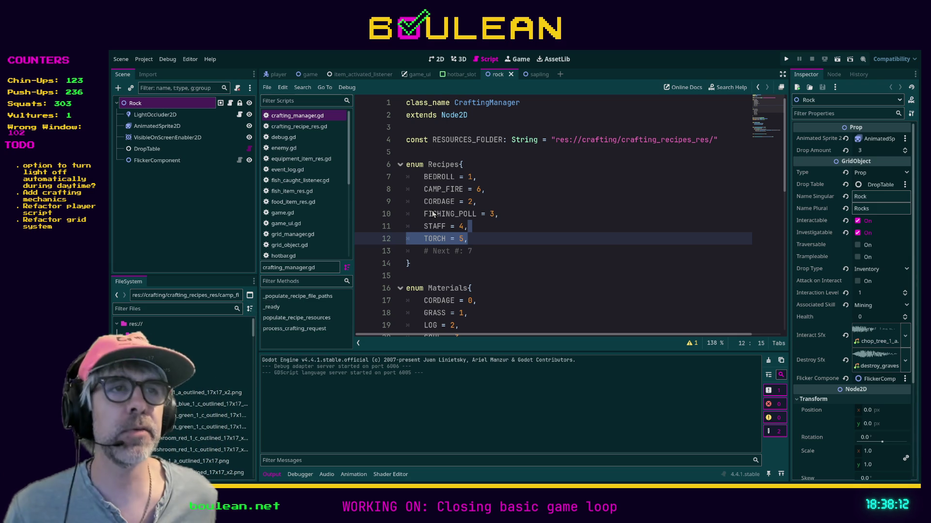
left_click(588, 289)
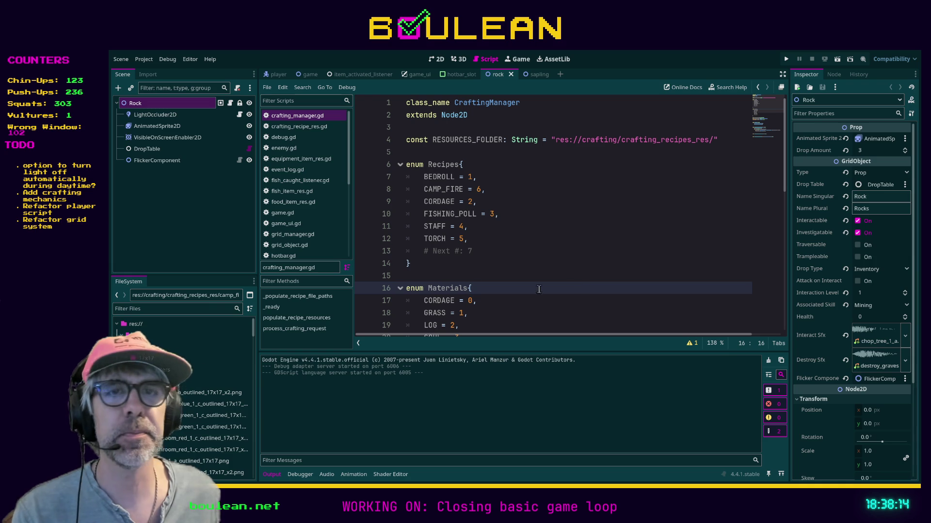
Step: Locate camp_fire.tres via the 'recipe' filter and set its Recipe to Camp Fire
left_click(189, 309)
type("re")
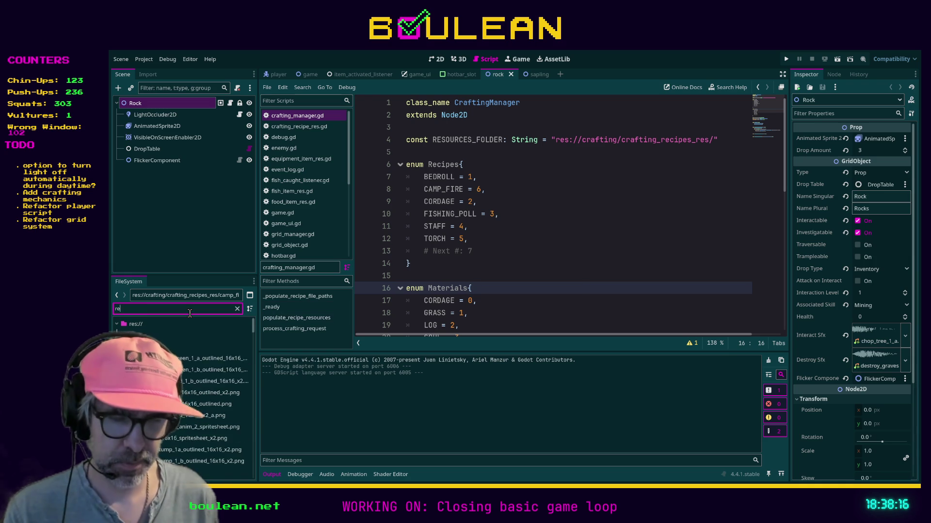
type("cipe")
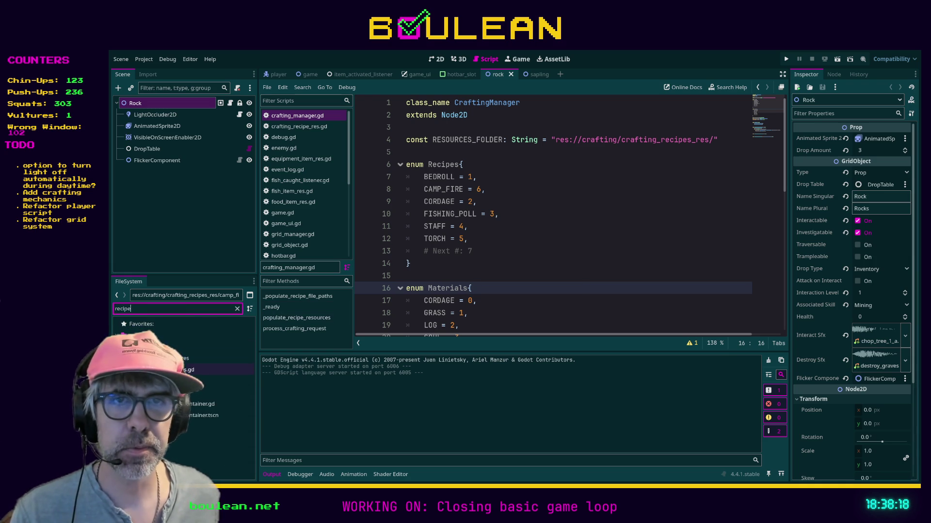
key("Down")
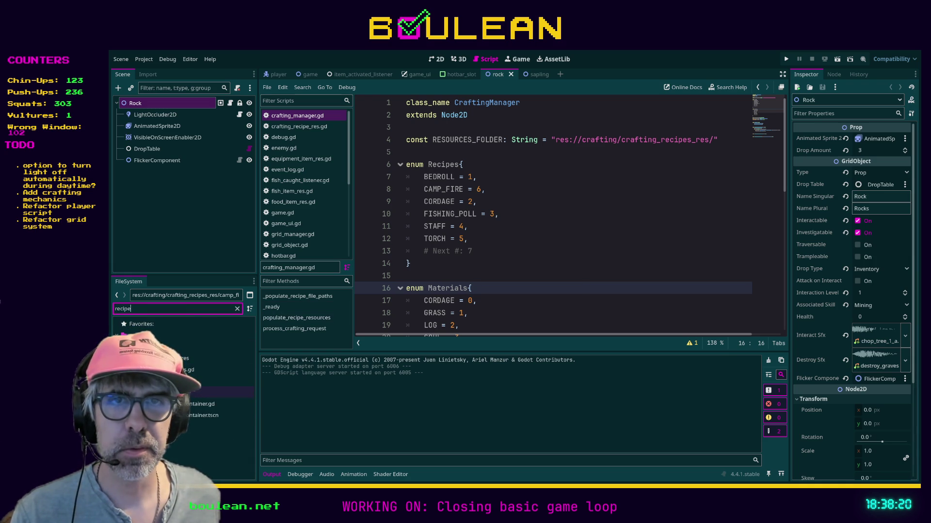
left_click(218, 358)
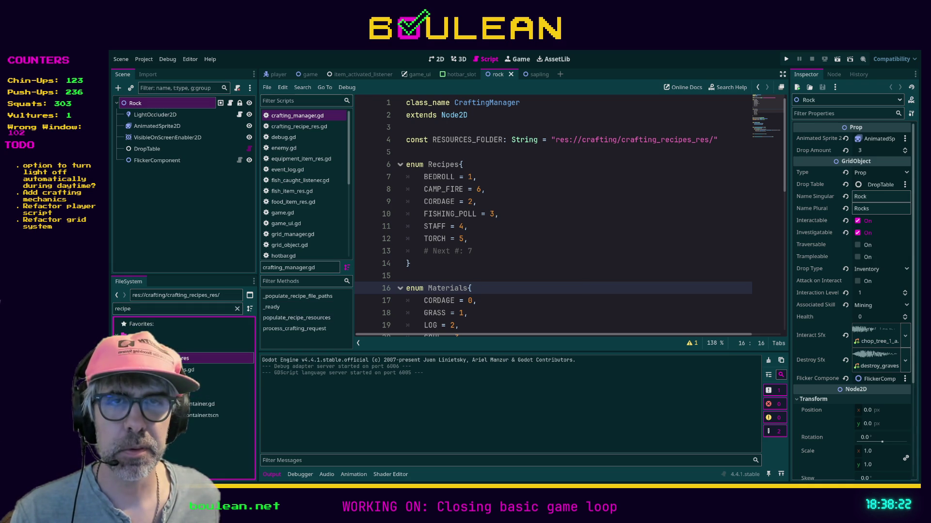
left_click(237, 309)
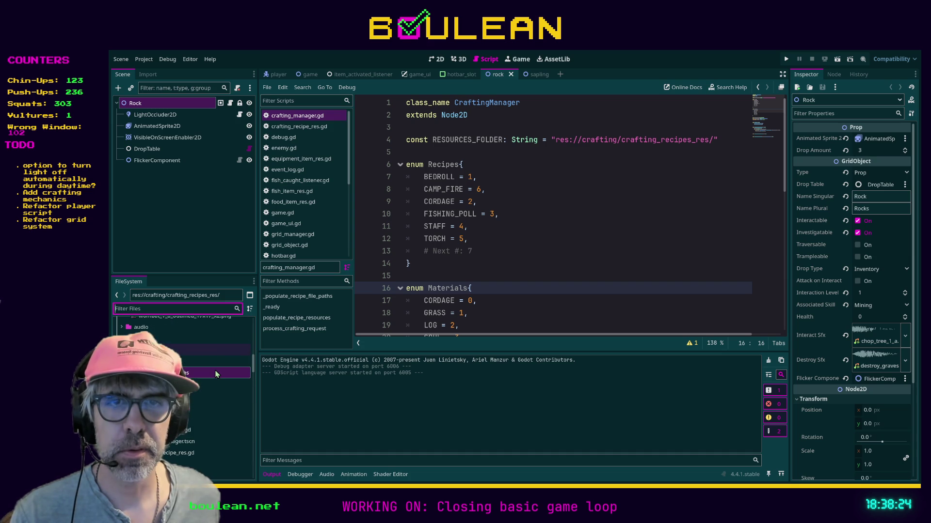
left_click(204, 396)
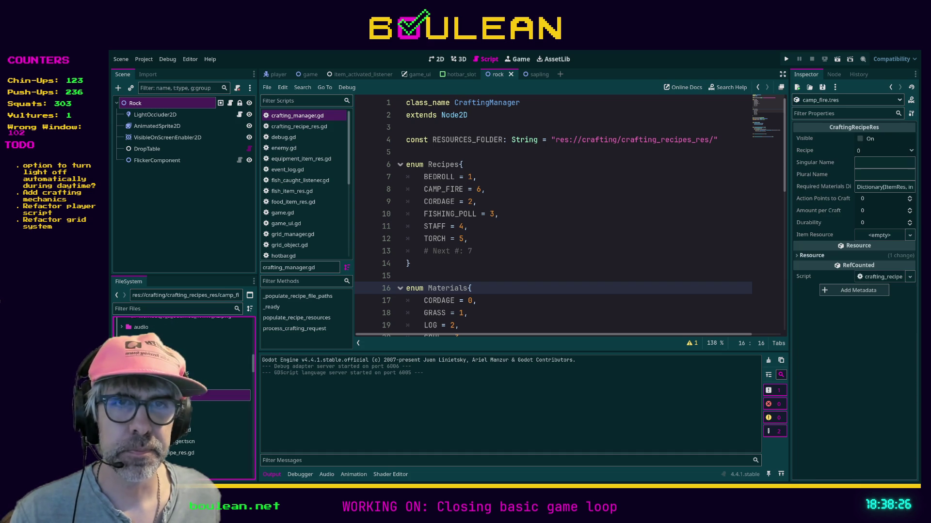
left_click(871, 147)
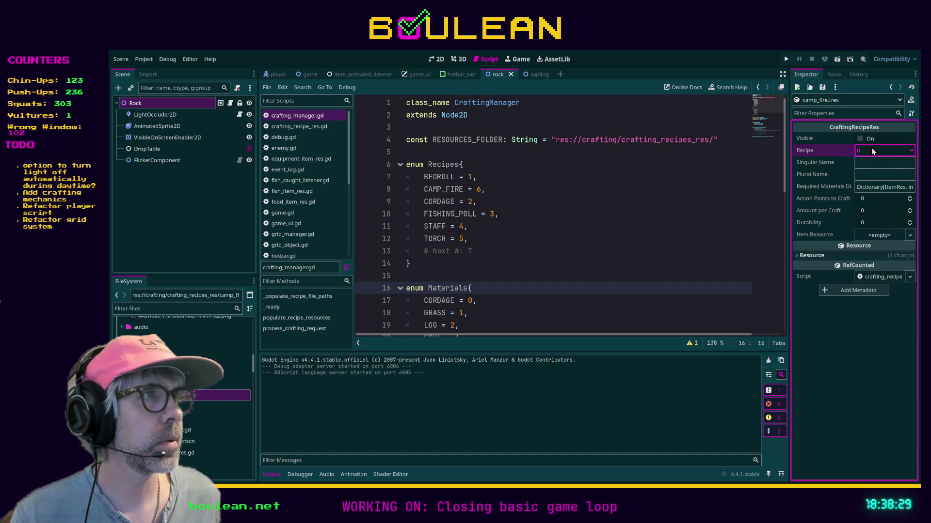
left_click(875, 177)
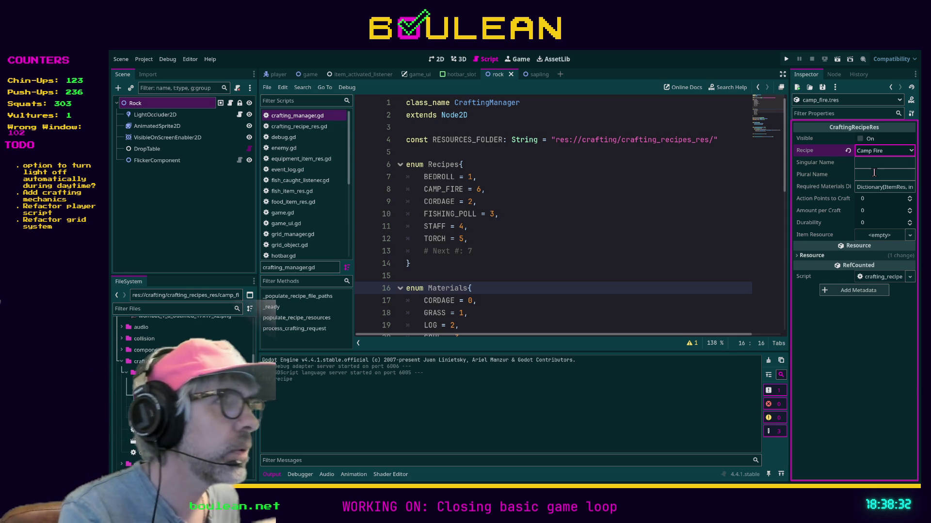
left_click(165, 383)
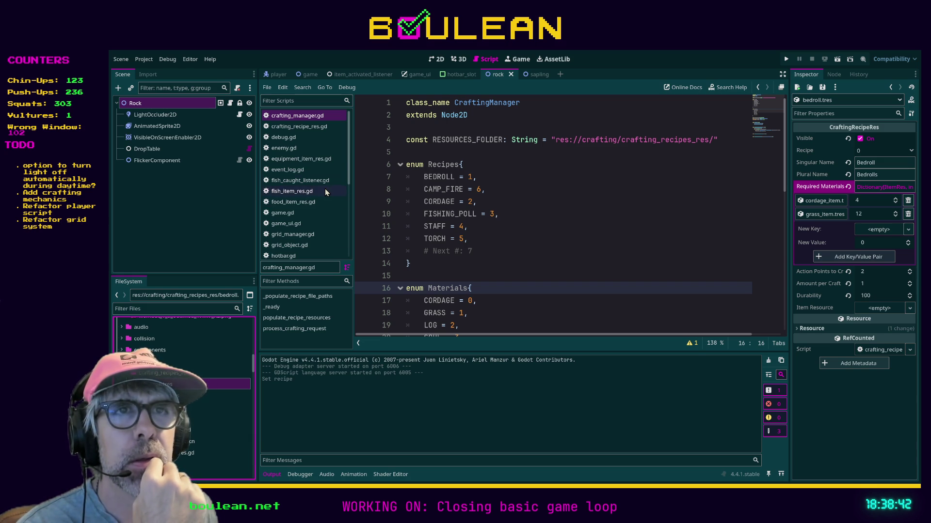
Step: Look over the item resource script and set bedroll.tres's Recipe back to Bedroll
scroll(326, 158, "down", 5)
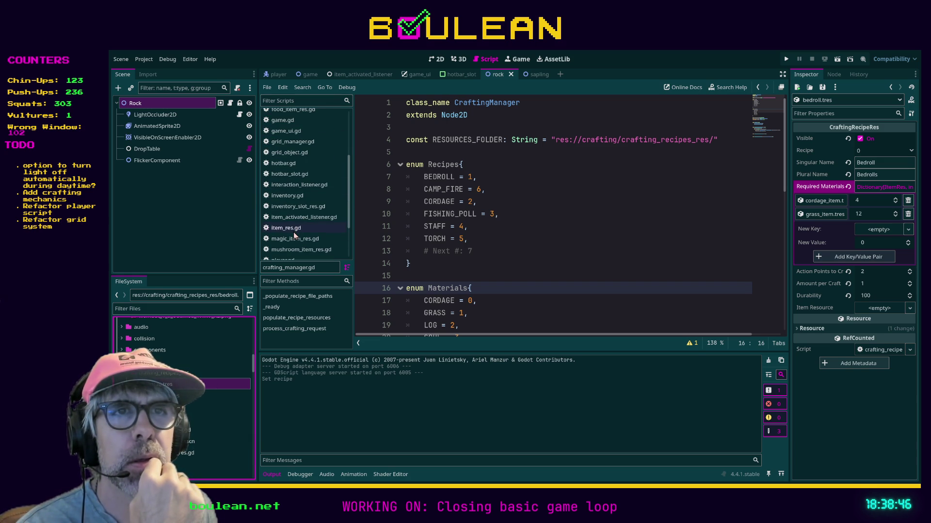
left_click(294, 231)
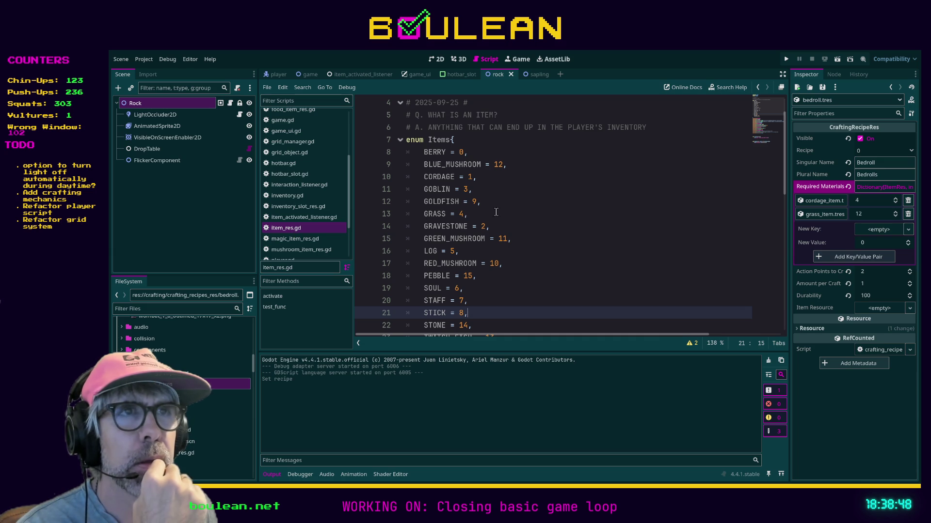
scroll(518, 211, "down", 1)
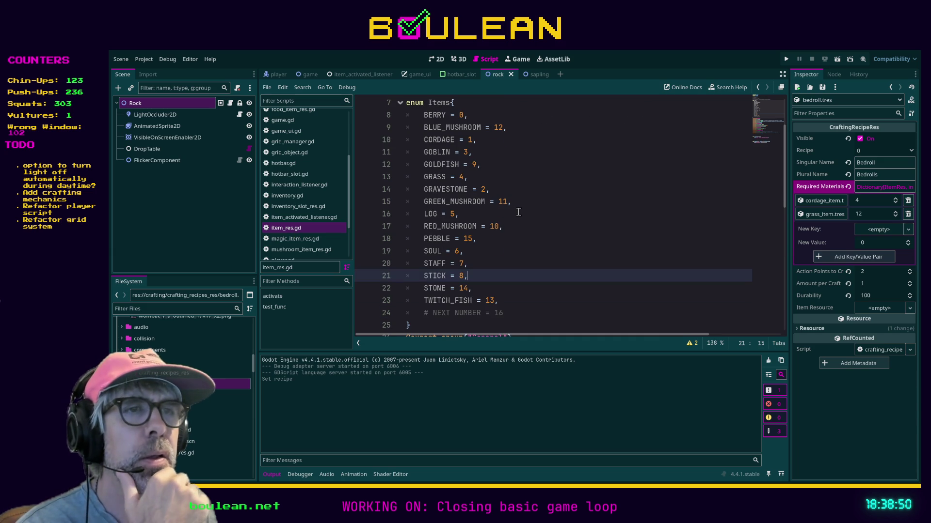
left_click(233, 383)
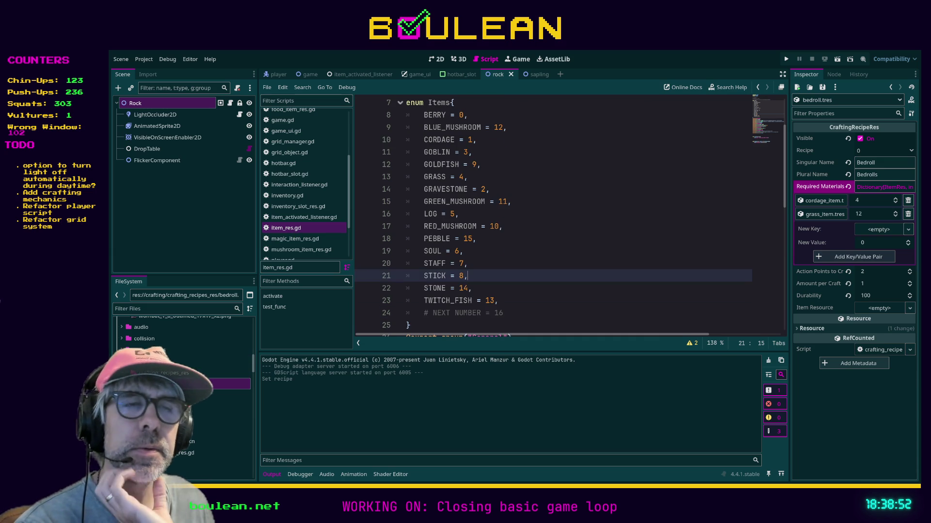
left_click(884, 154)
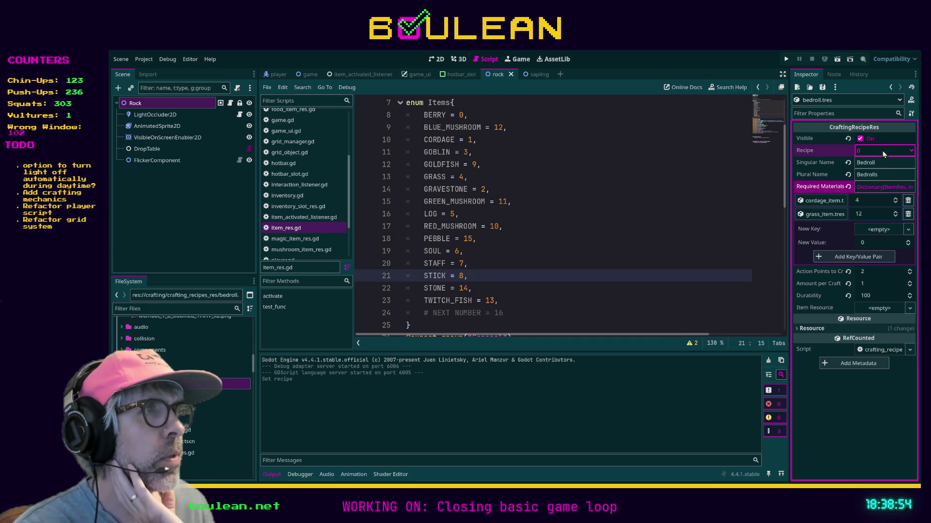
left_click(877, 168)
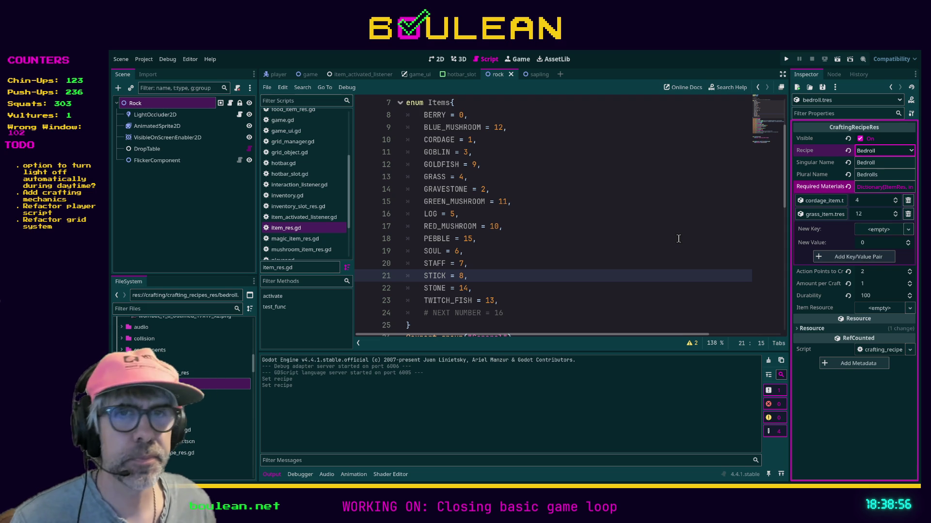
left_click(184, 395)
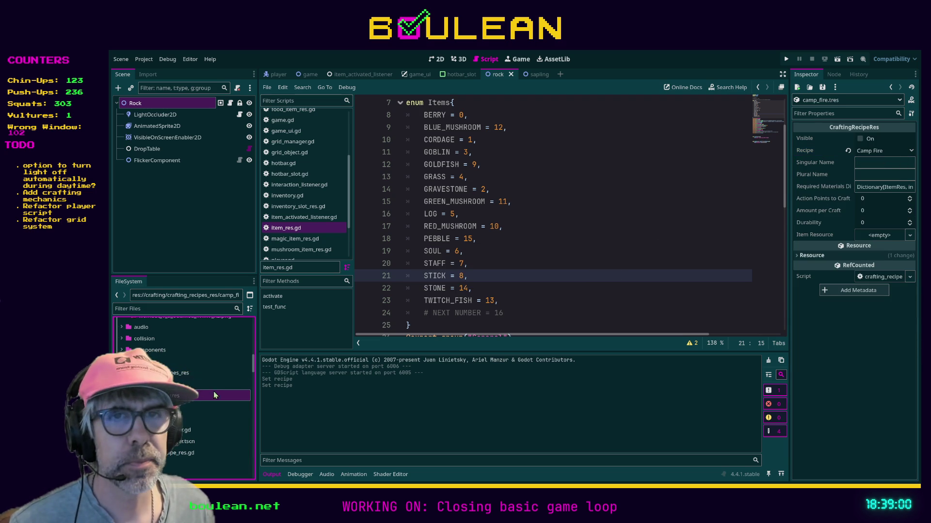
Step: Set cordage.tres's Recipe to Cordage and torch.tres's to Torch, then select camp_fire.tres
left_click(184, 407)
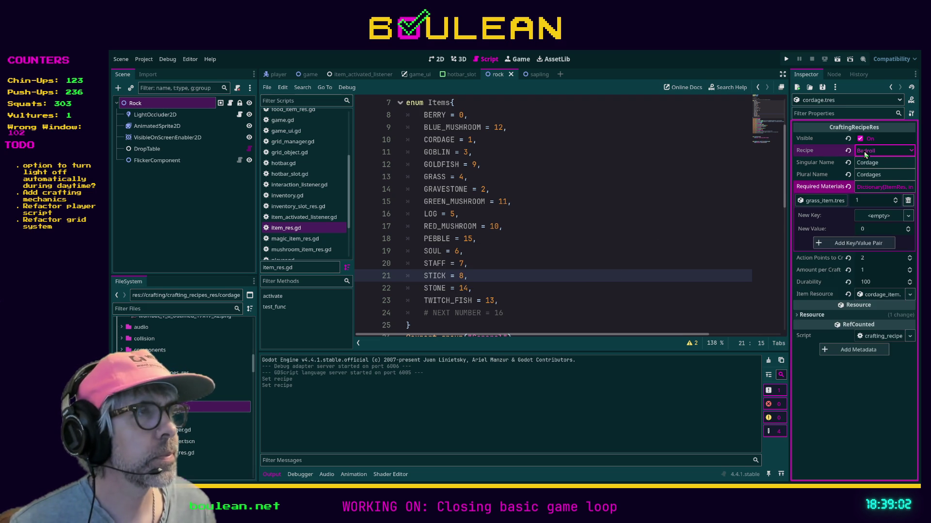
left_click(876, 178)
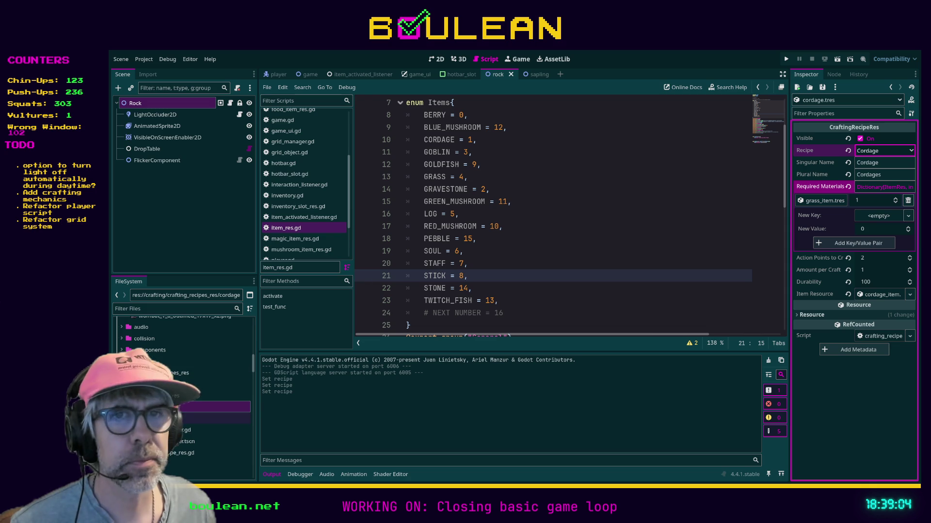
left_click(184, 419)
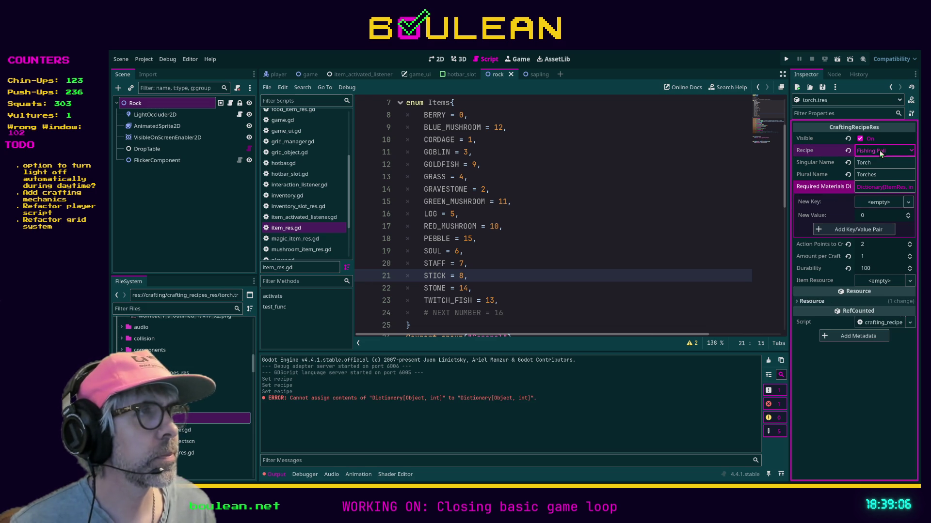
left_click(881, 210)
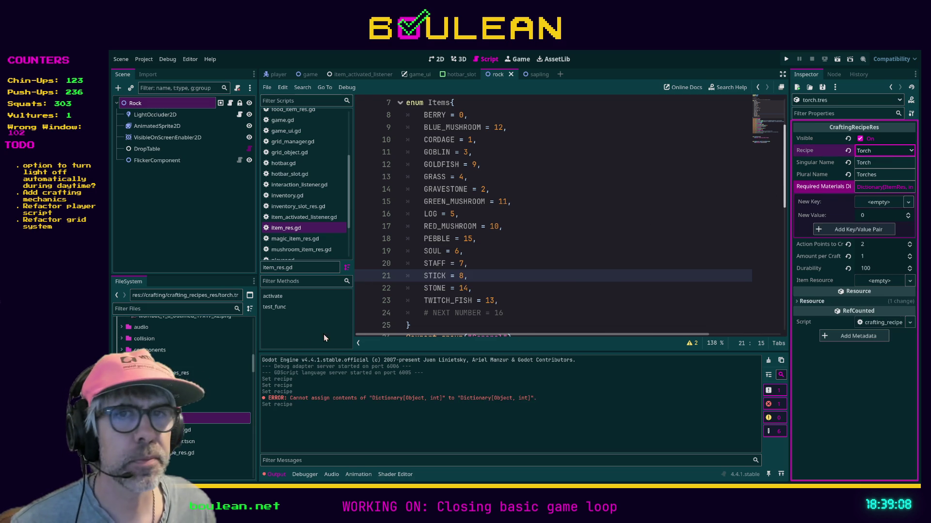
left_click(188, 385)
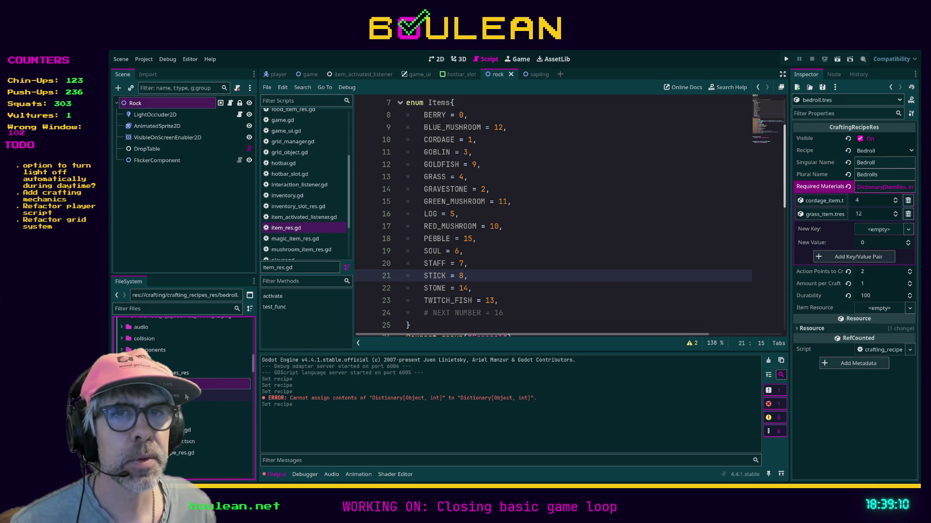
left_click(186, 396)
left_click(866, 162)
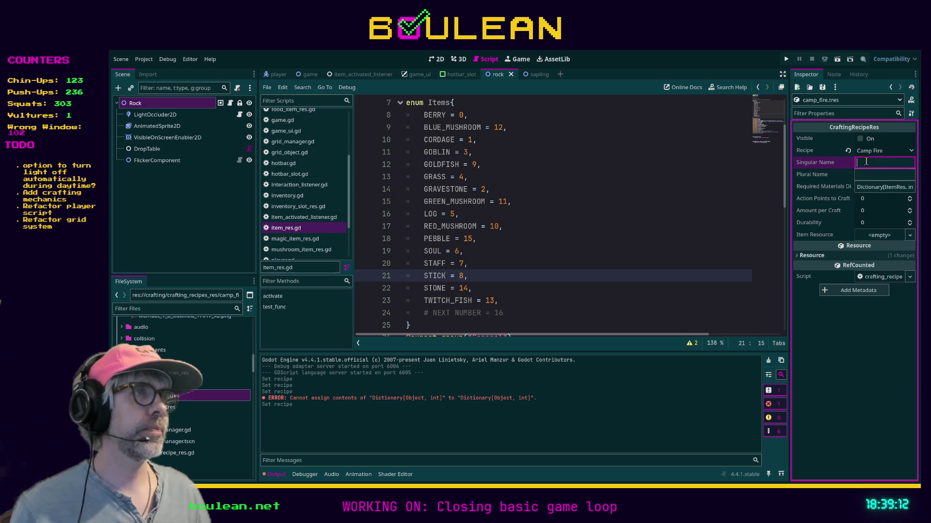
Step: Enter names 'Camp Fire' / 'Camp Fires', 5 action points to craft, and 1 per craft
type("Camp Fire")
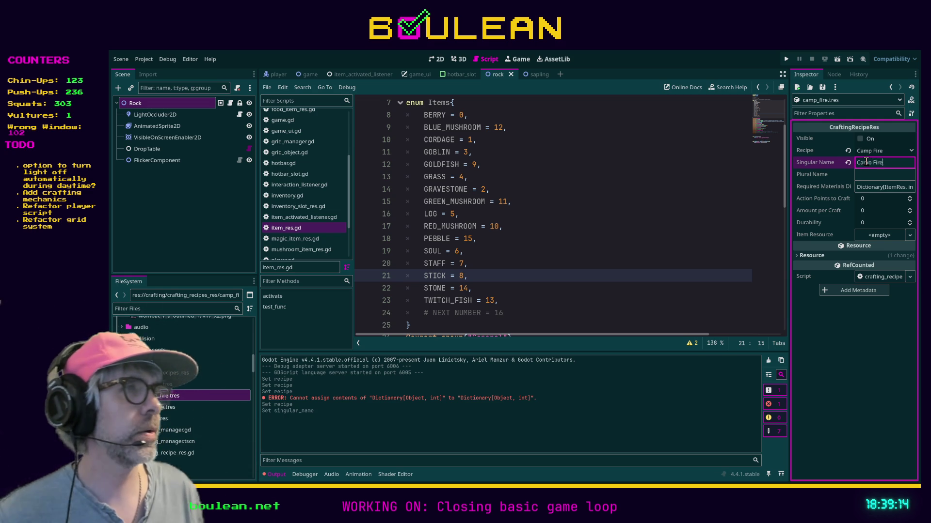
key("Tab")
type("Camp Fires")
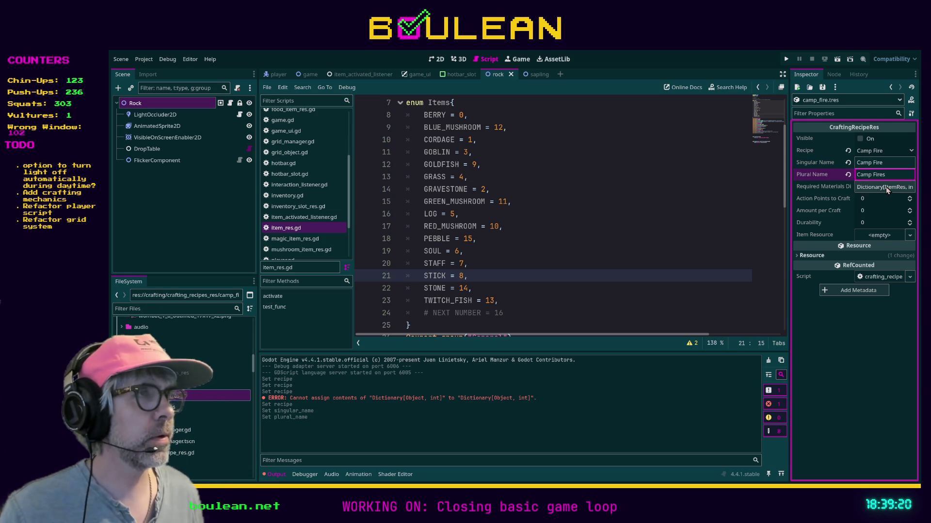
left_click(864, 199)
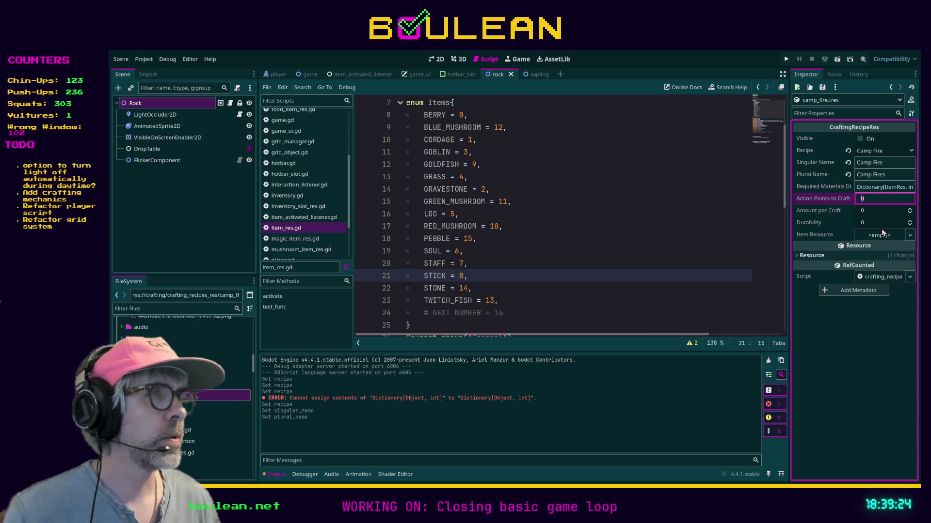
type("5")
key("Tab")
type("1")
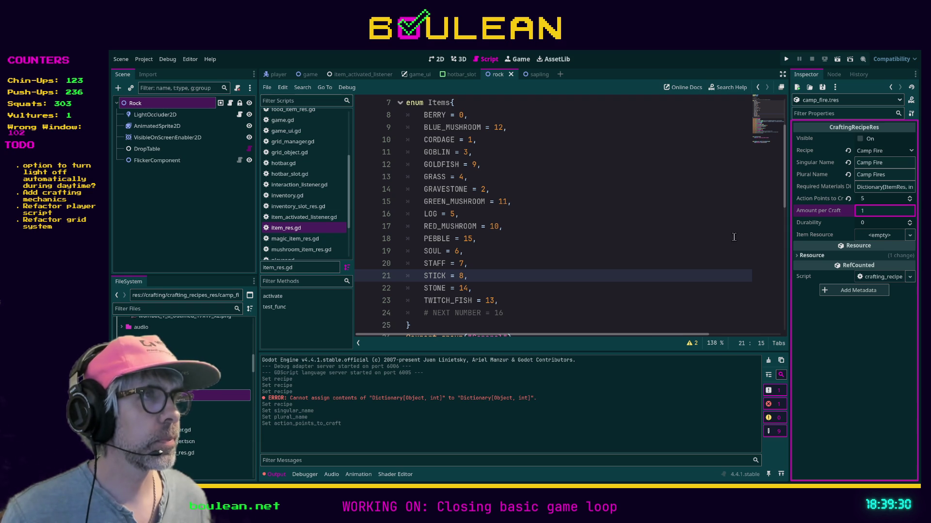
left_click(712, 241)
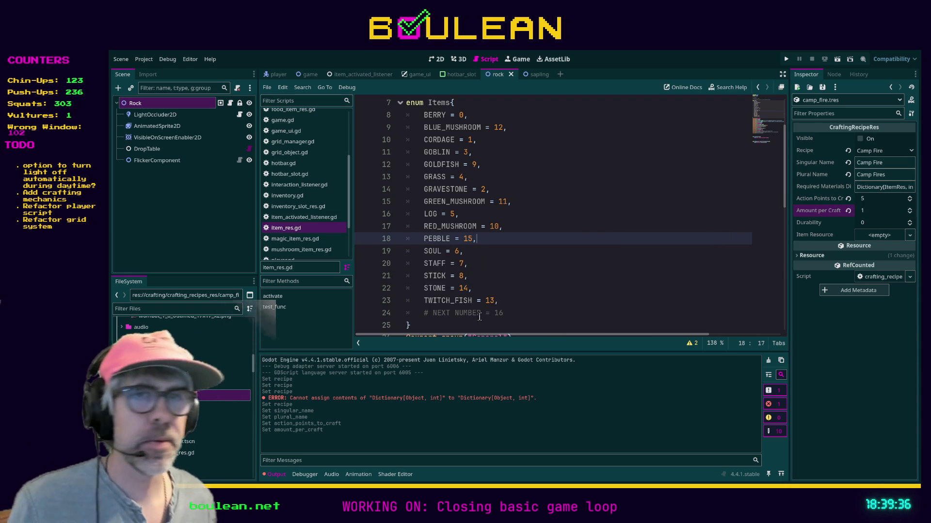
left_click(865, 188)
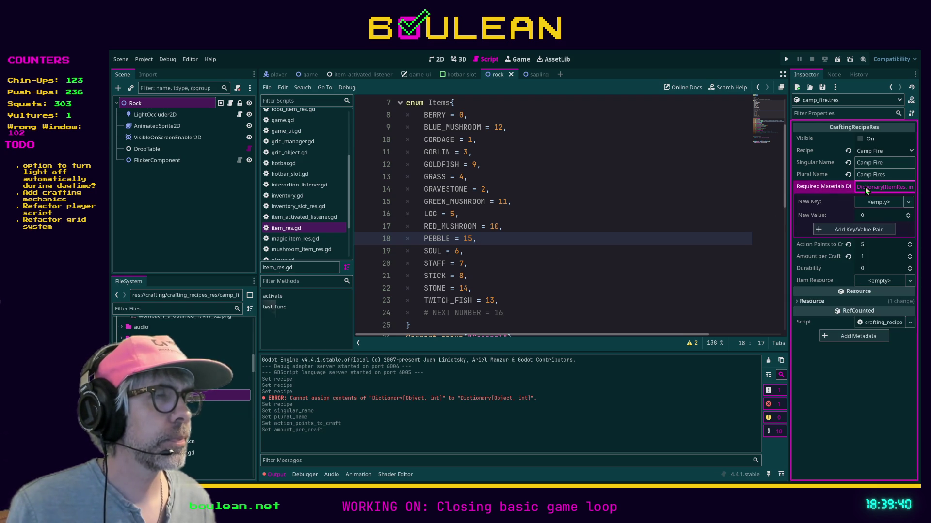
left_click(865, 187)
left_click(228, 384)
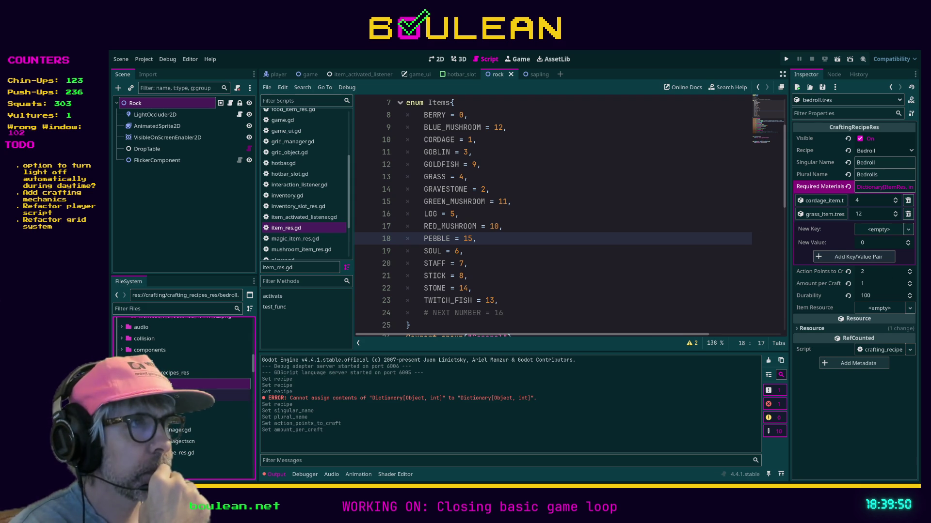
left_click(185, 395)
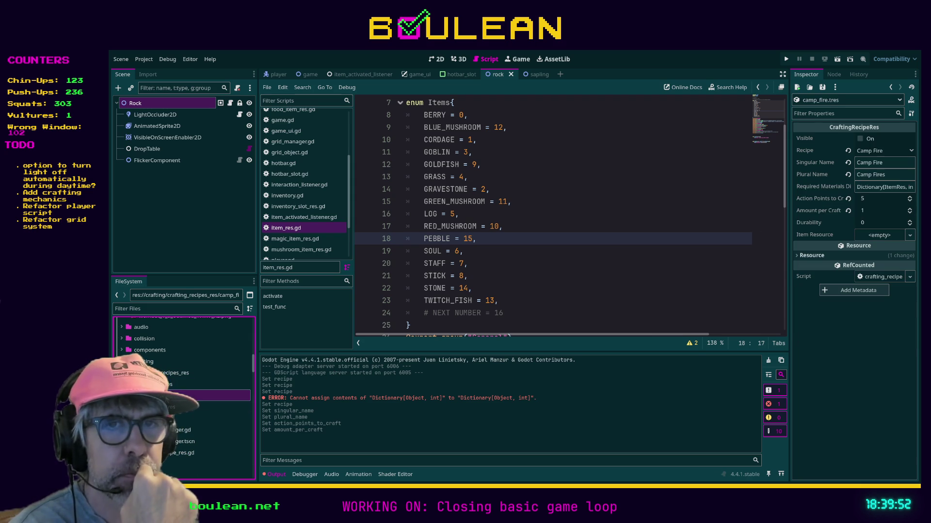
left_click(184, 407)
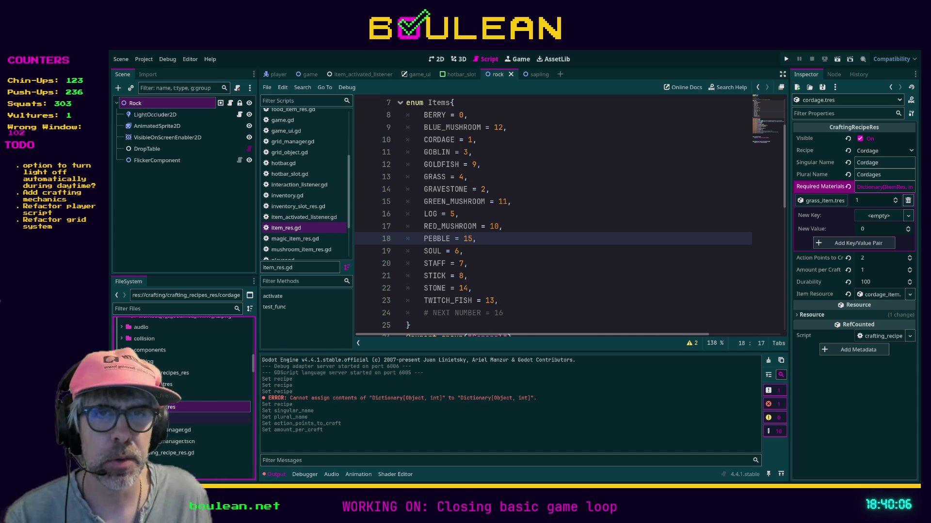
left_click(185, 418)
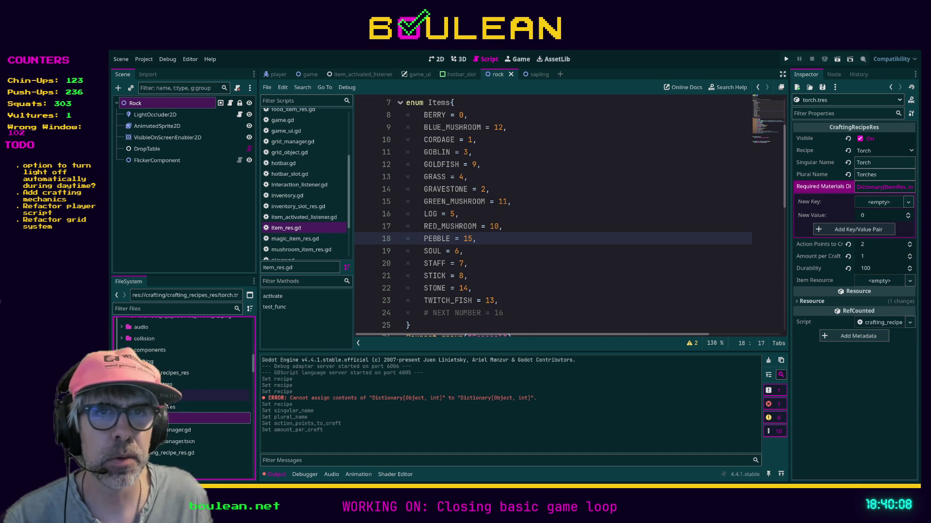
left_click(170, 406)
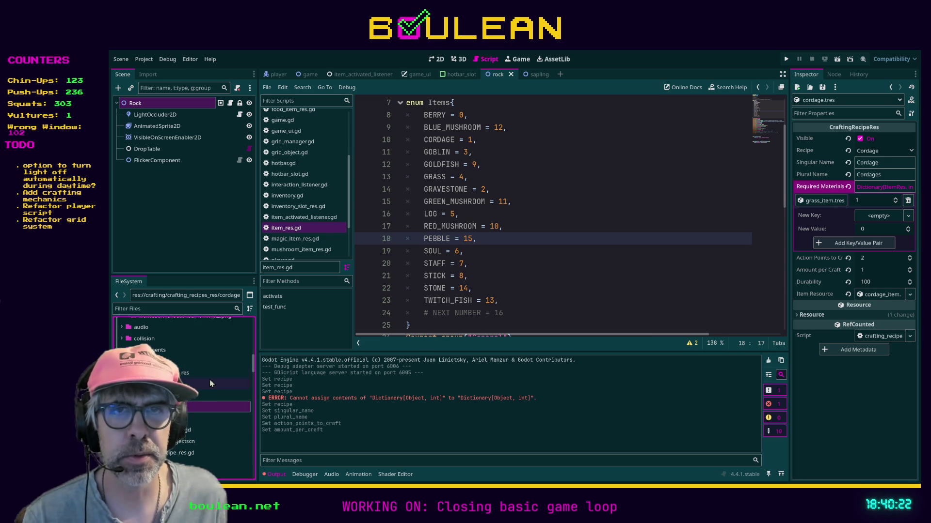
left_click(223, 396)
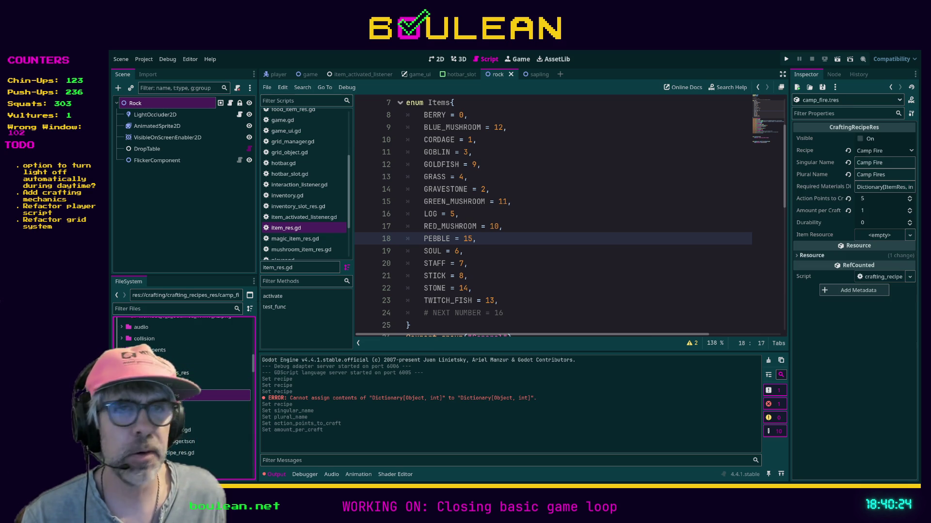
Step: Require 2 each of log_item.tres, grass_item.tres and stick_item.tres, then run the game
left_click(879, 191)
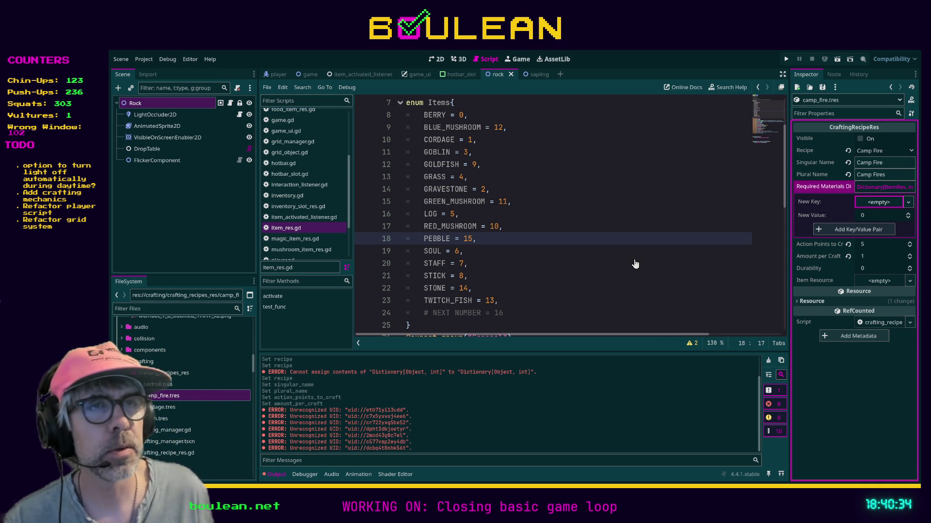
left_click(504, 176, "shift")
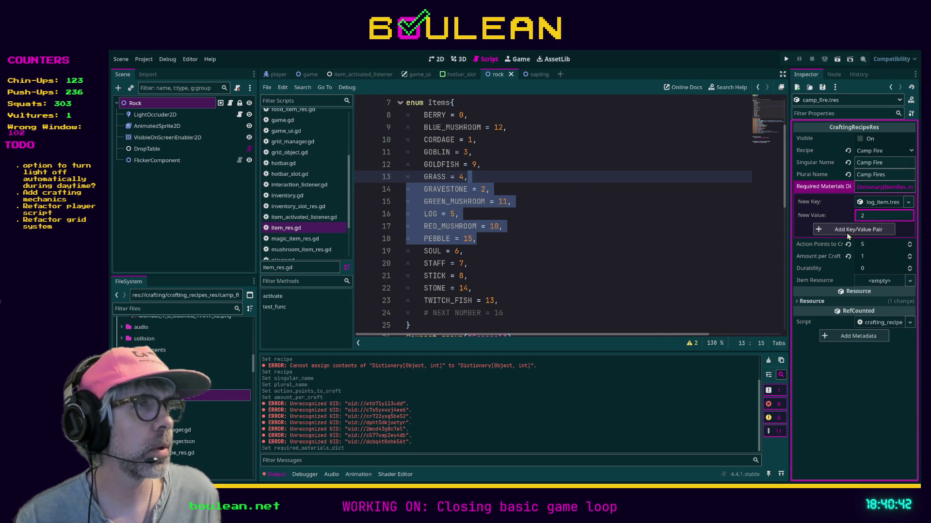
left_click(848, 235)
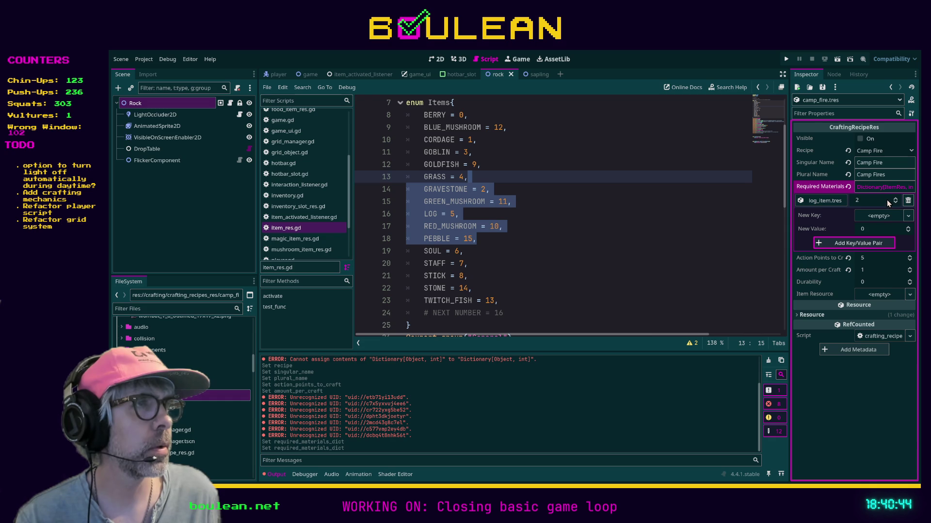
left_click(886, 217)
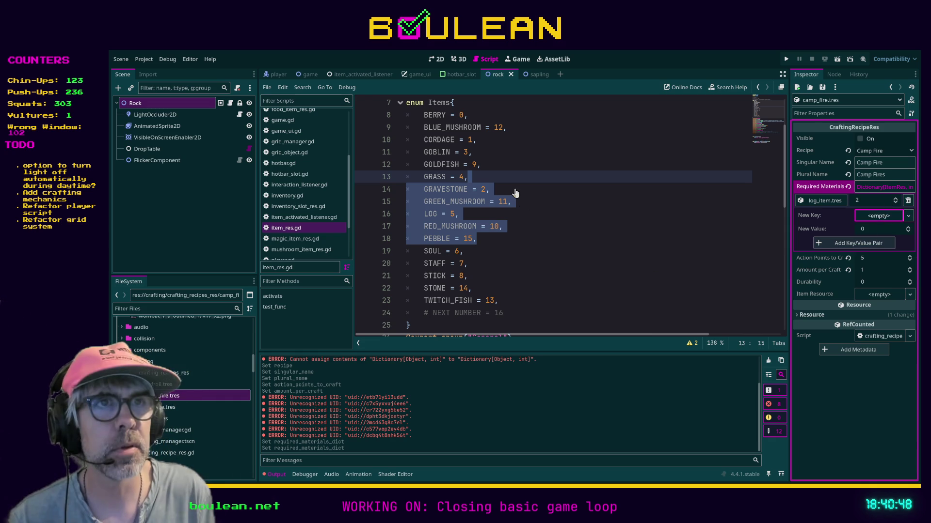
key("ctrl+v")
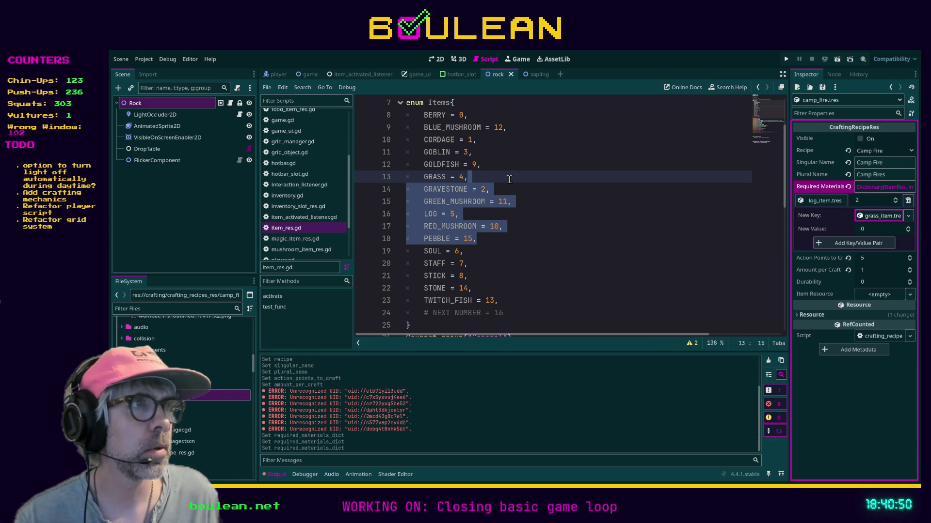
left_click(855, 245)
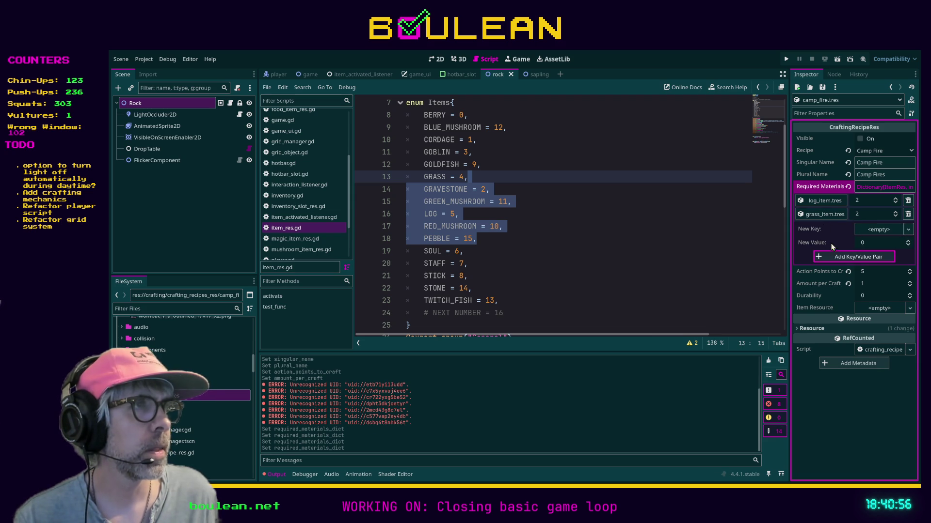
left_click(875, 234)
type("2")
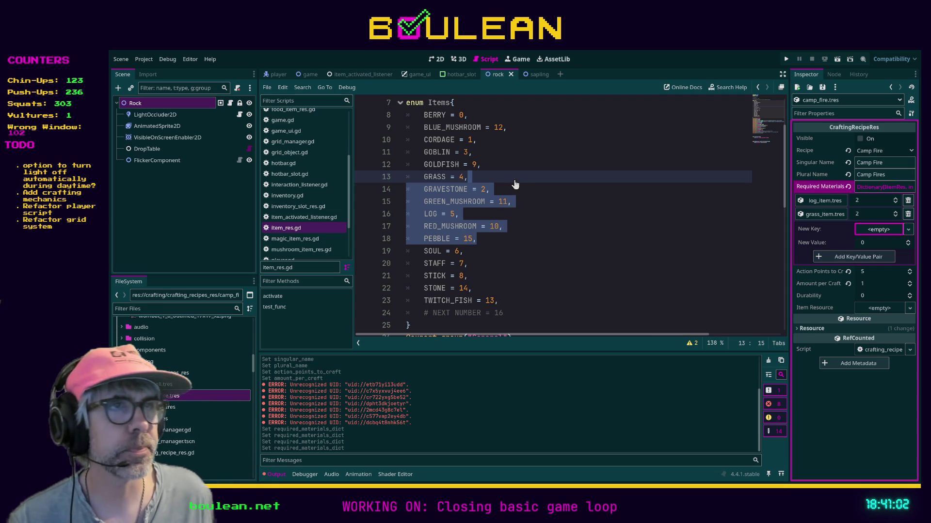
left_click(854, 258)
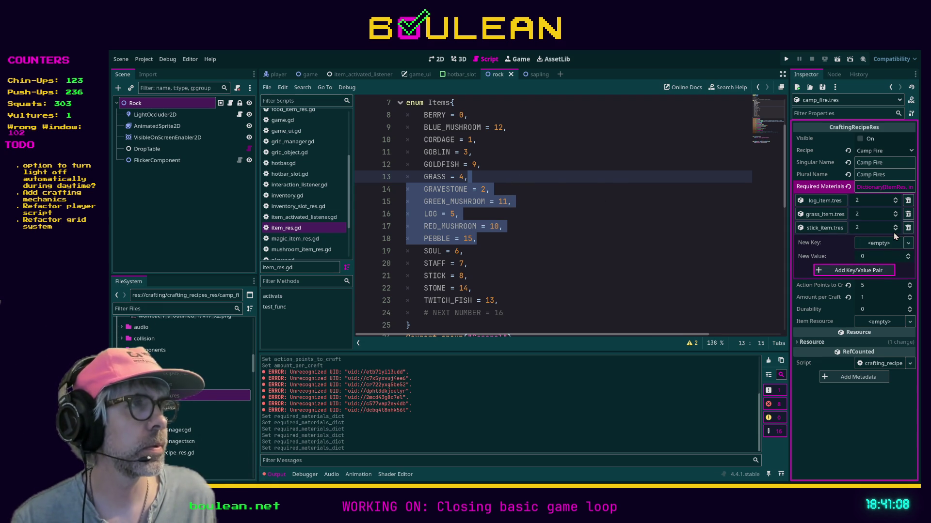
left_click(631, 263)
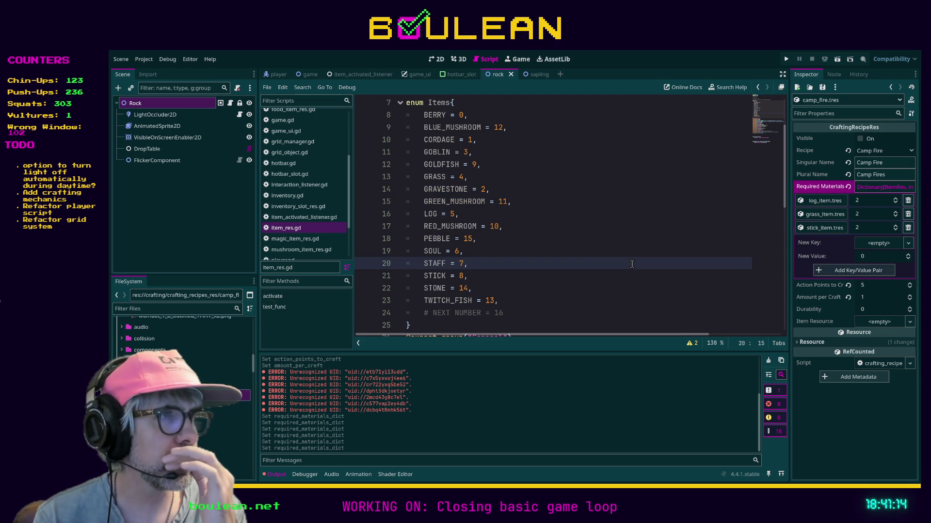
key("F5")
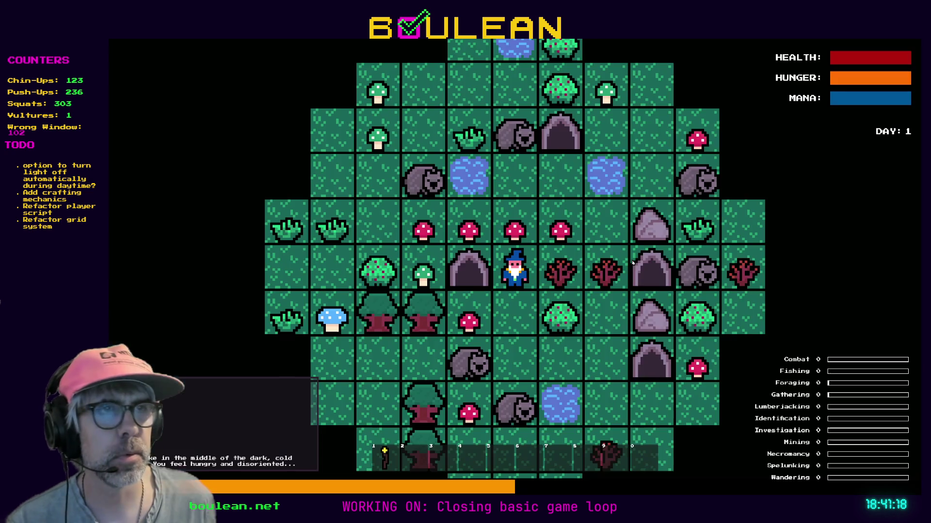
Step: Try crafting Camp Fire without materials, stop the game with F8, and relaunch it
key("c")
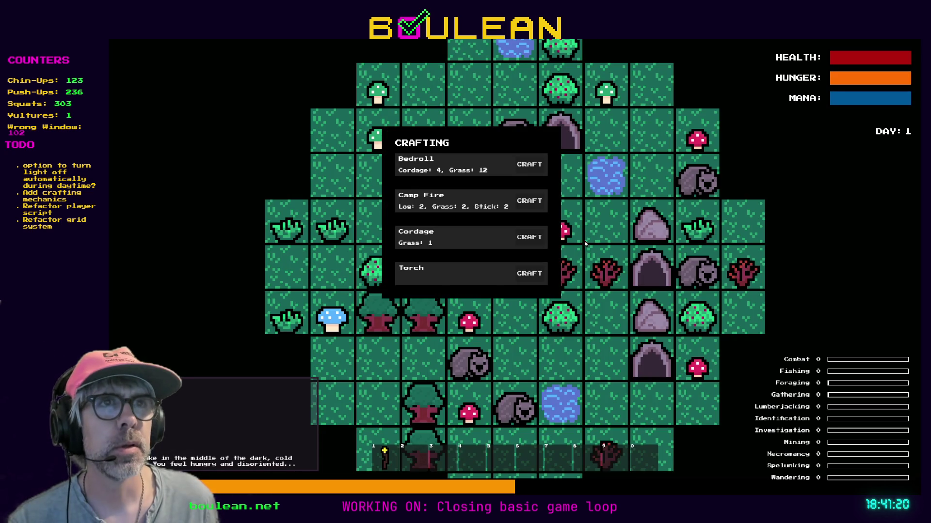
left_click(530, 201)
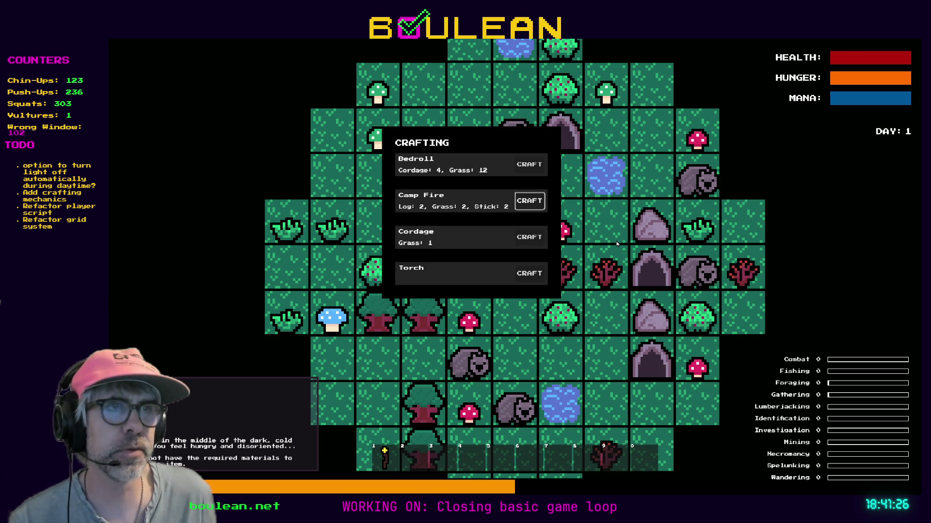
key("F8")
left_click(602, 251)
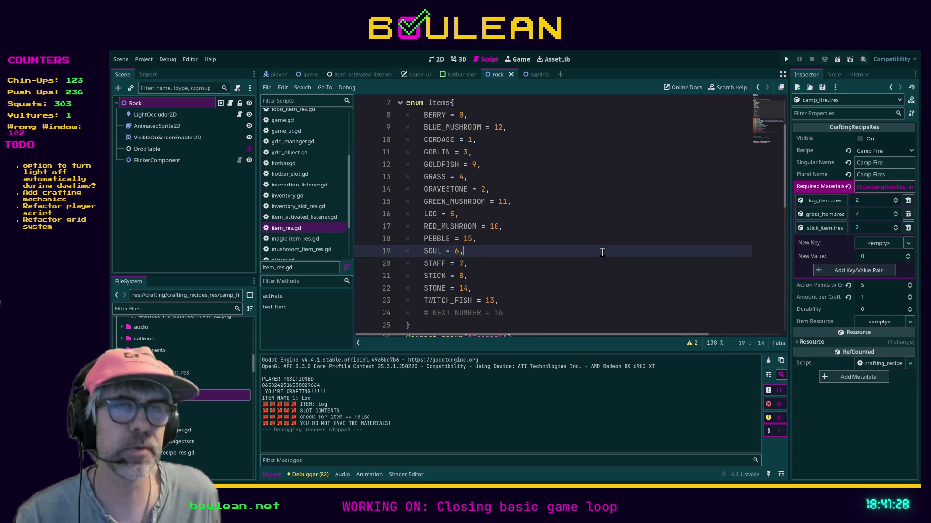
key("F5")
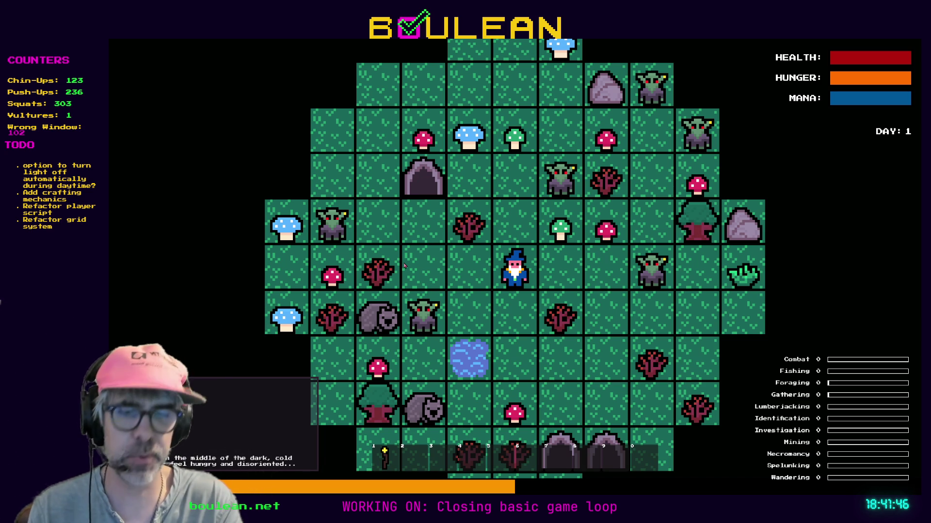
Step: Chop the sapling for a stick, then wipe all goblins with the debug panel's SMOTE Goblins
key("Left")
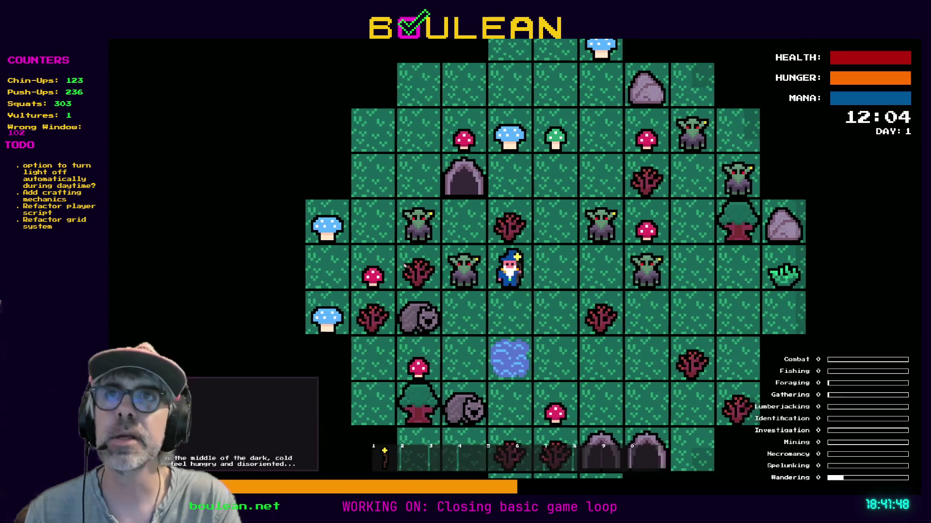
key("Up")
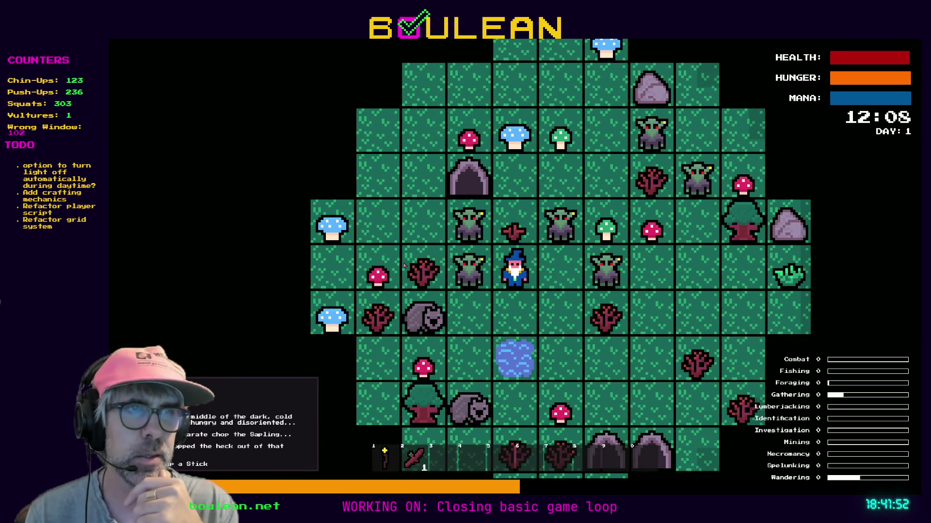
key("Down")
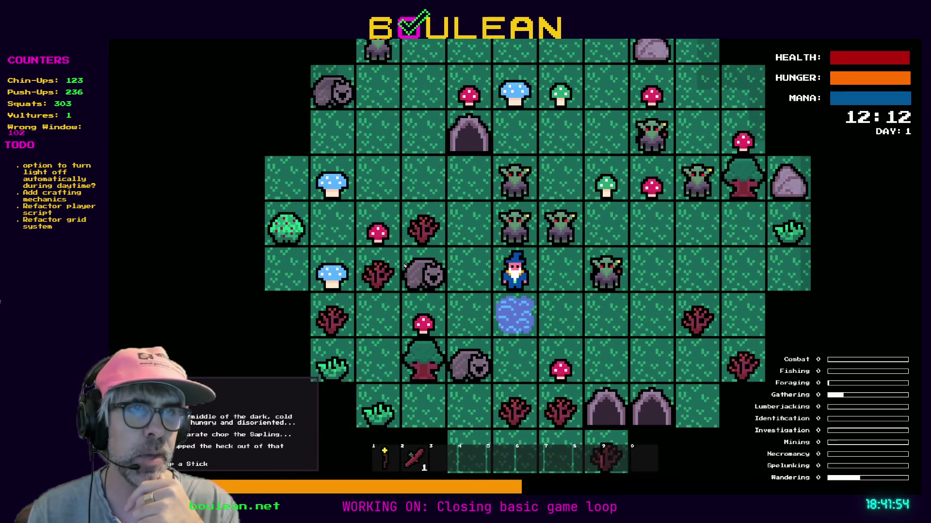
key("Left")
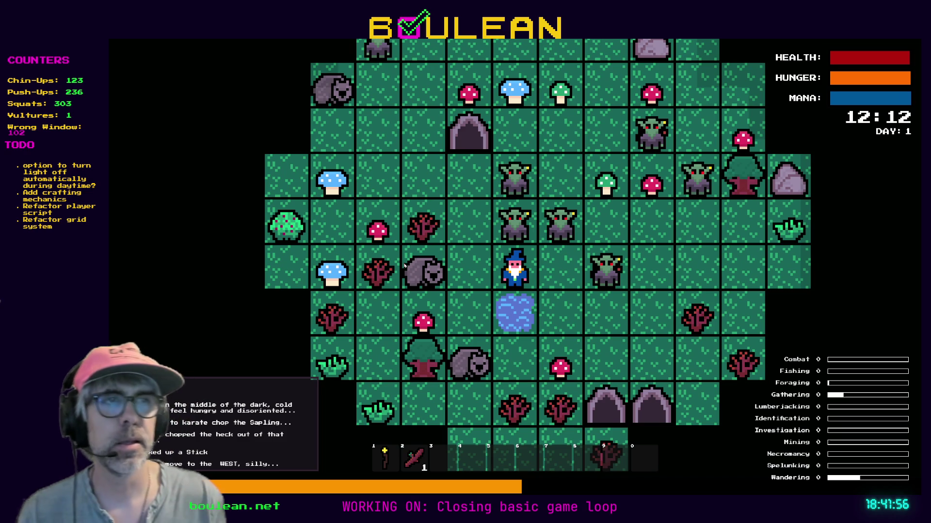
key("Left")
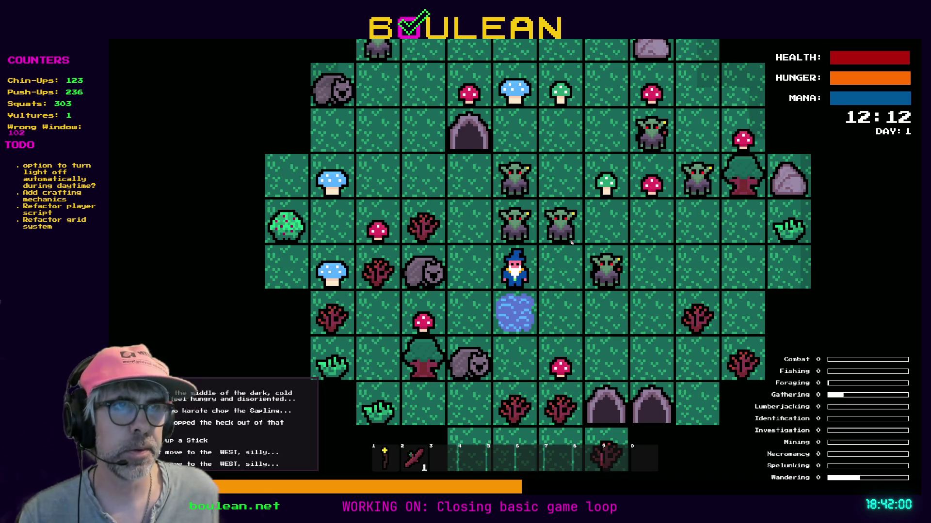
key("Right")
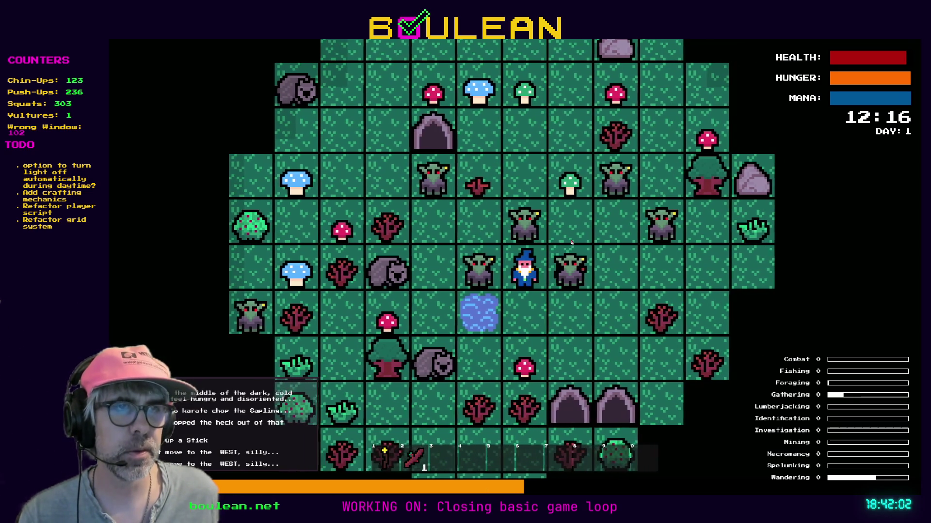
key("Down")
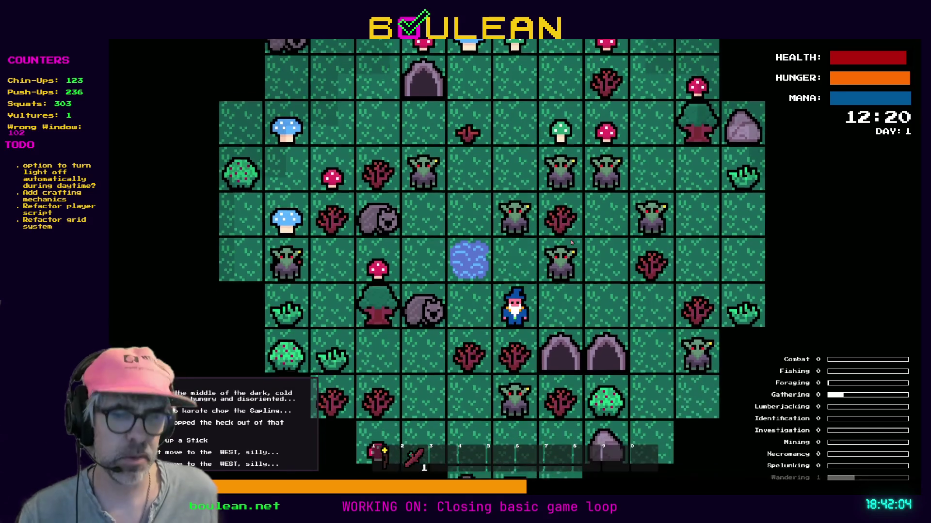
key("grave")
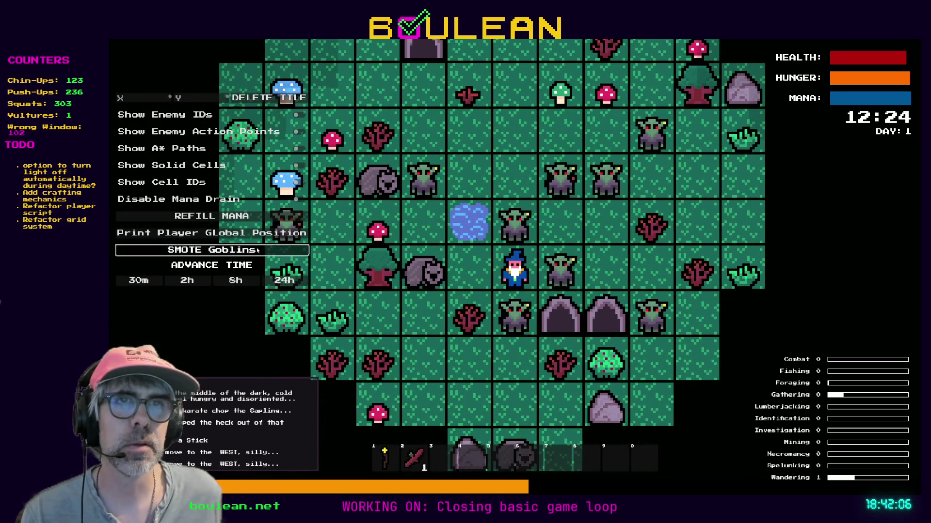
left_click(258, 250)
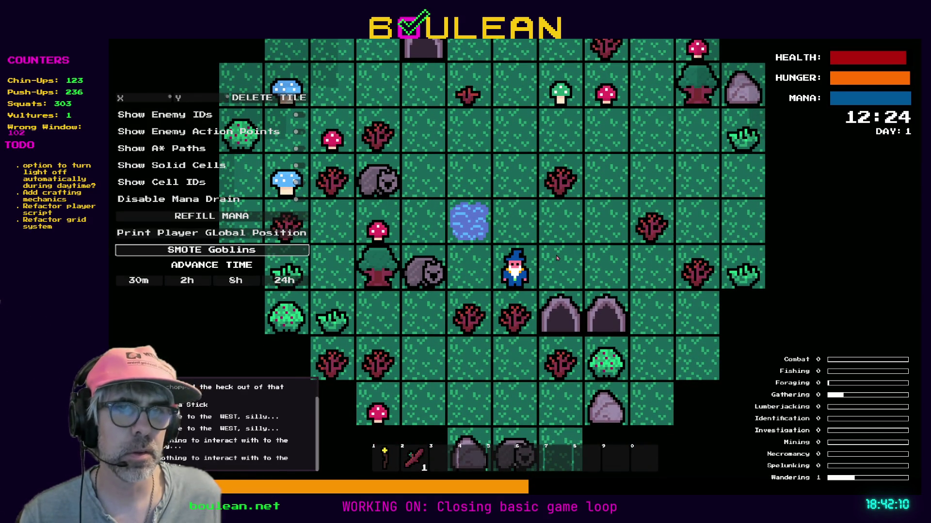
Step: Chop another sapling until it falls, collecting more sticks
key("Down")
key("Left")
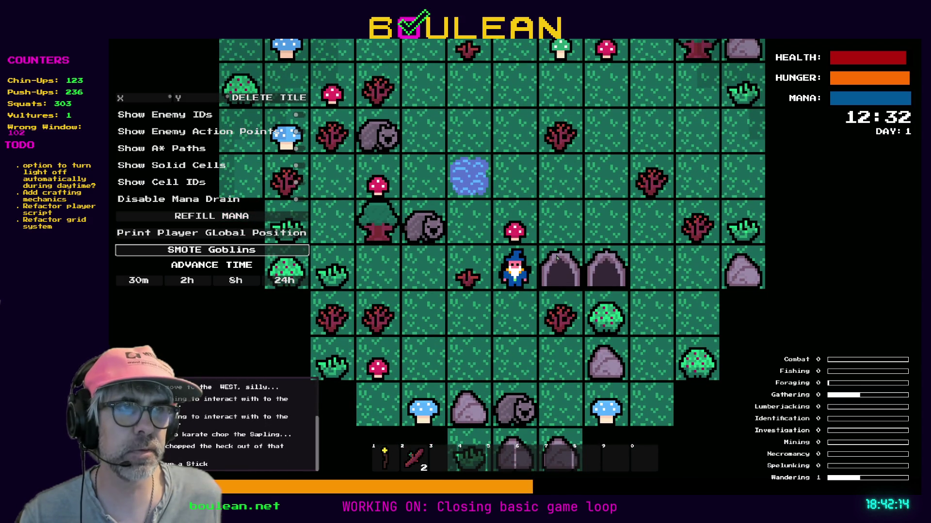
key("Down")
key("Right")
key("Right")
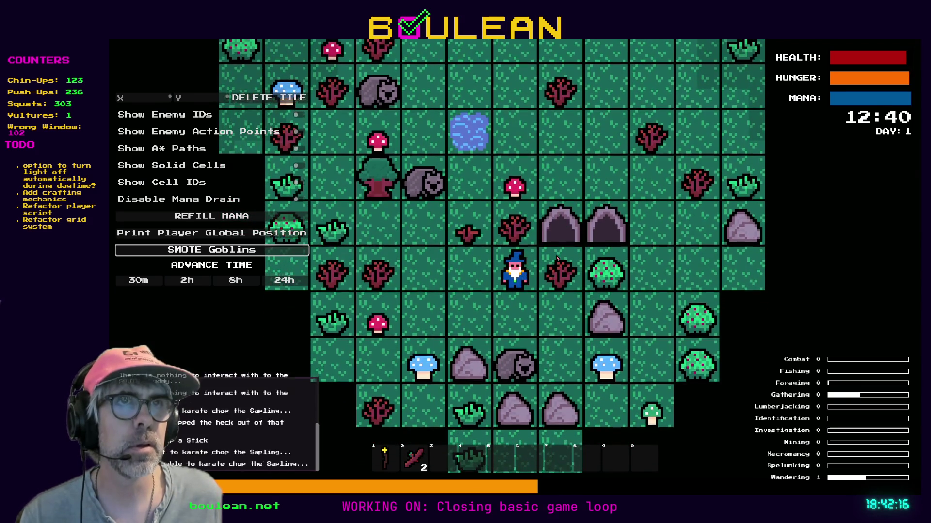
key("Right")
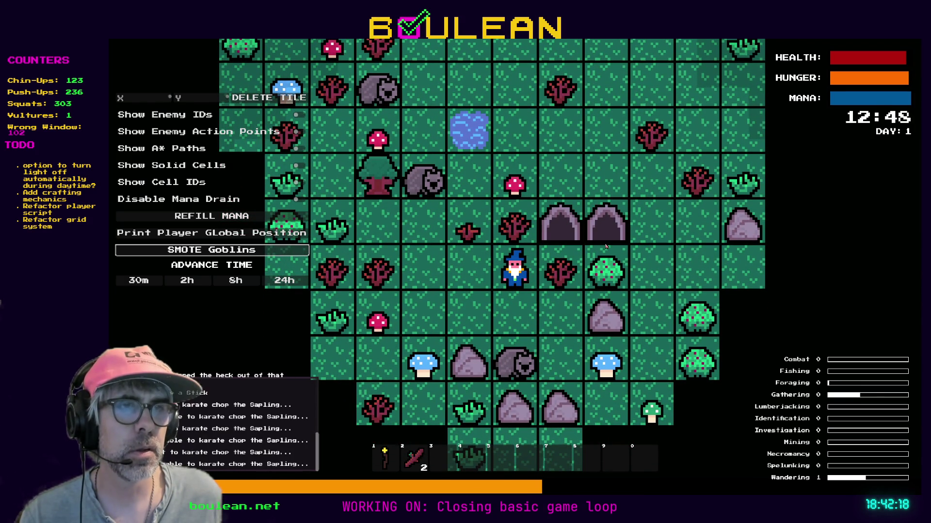
key("Right")
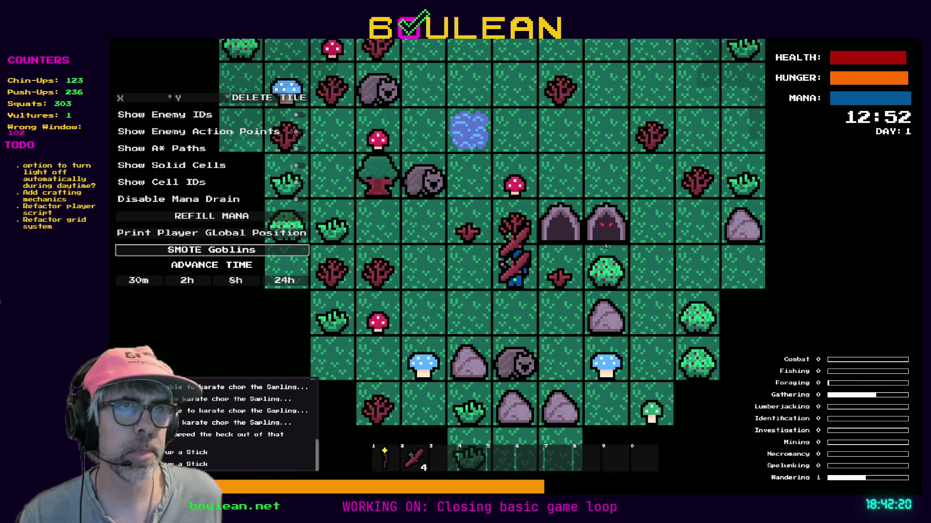
Step: Chop the tree and pick up the dropped log, bringing the inventory to 2 logs
key("Left")
key("Left")
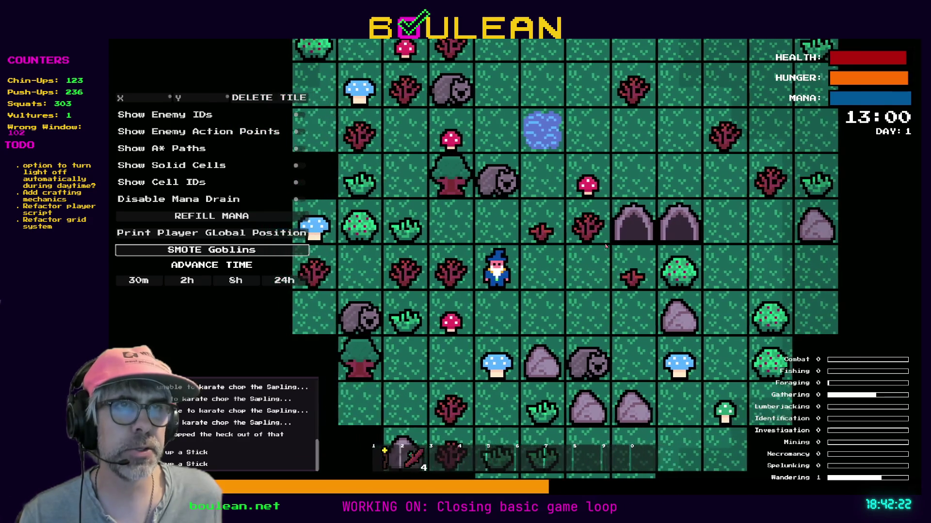
key("Up")
key("Left")
key("Left")
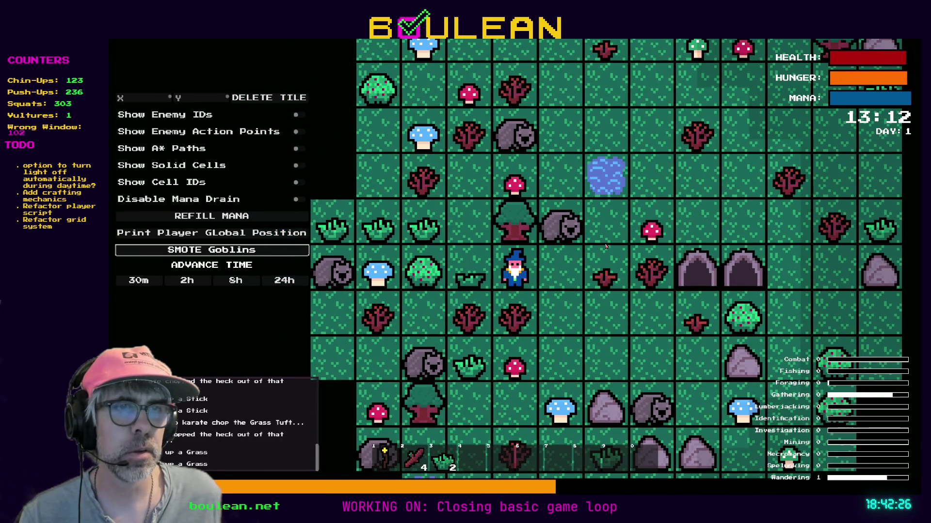
key("Up")
key("Up")
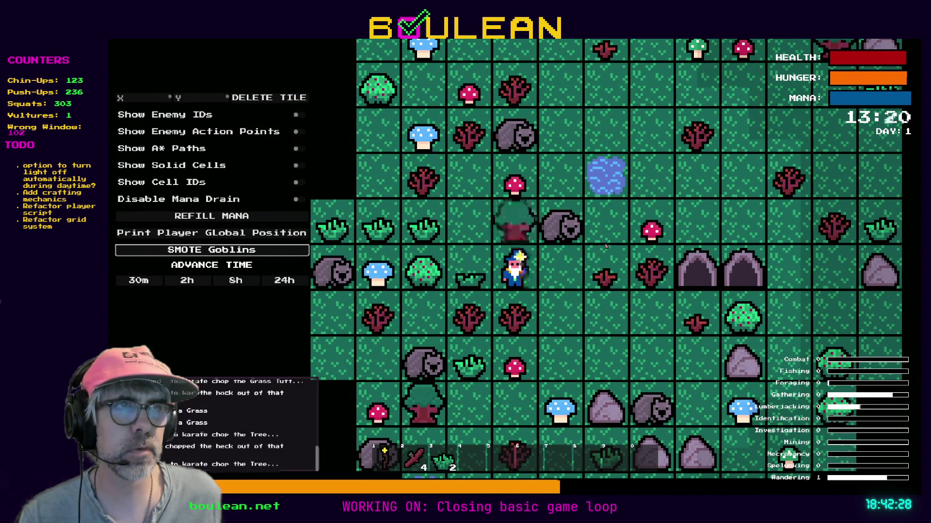
key("Up")
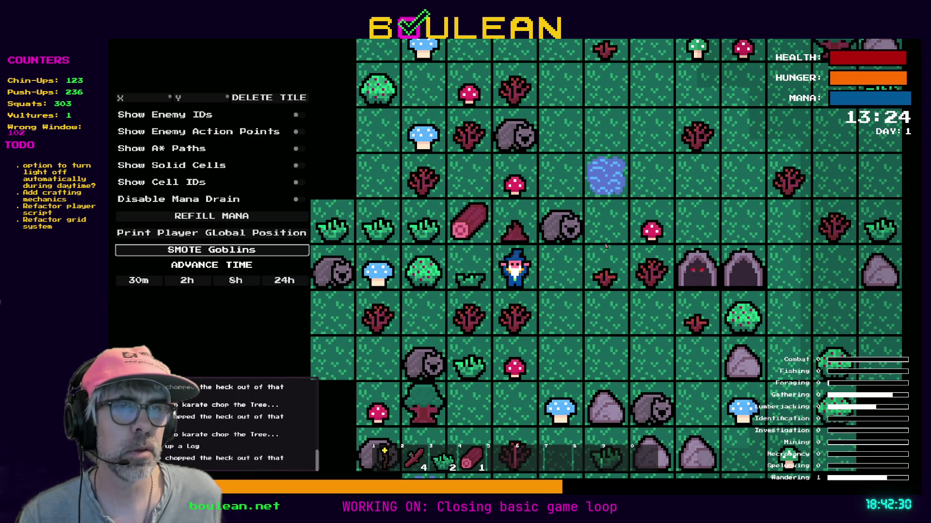
key("Left")
key("Up")
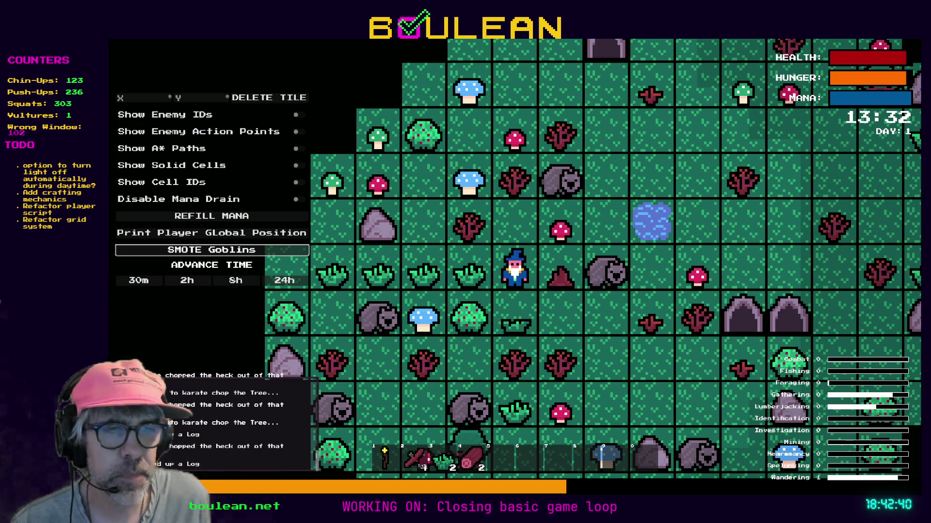
Step: Craft a Camp Fire from the Crafting recipes panel, then switch over to the web browser
key("c")
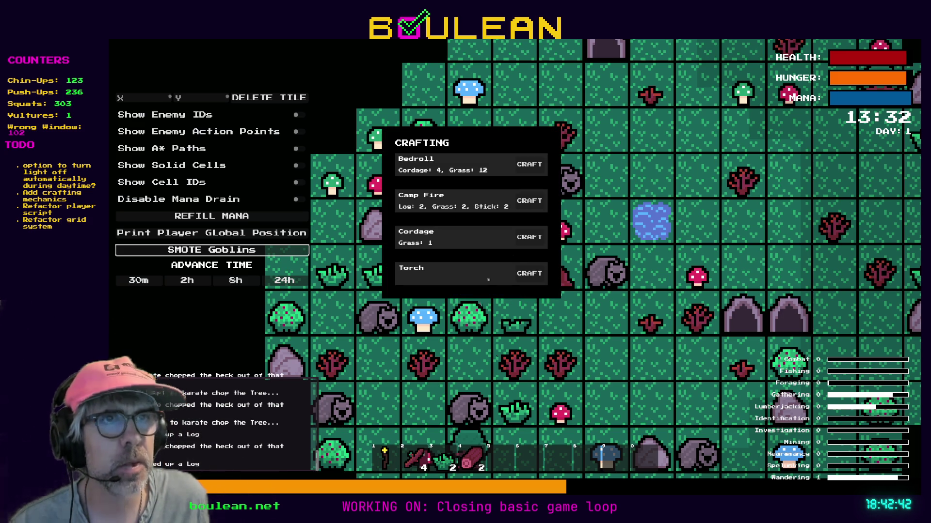
left_click(523, 207)
left_click(524, 207)
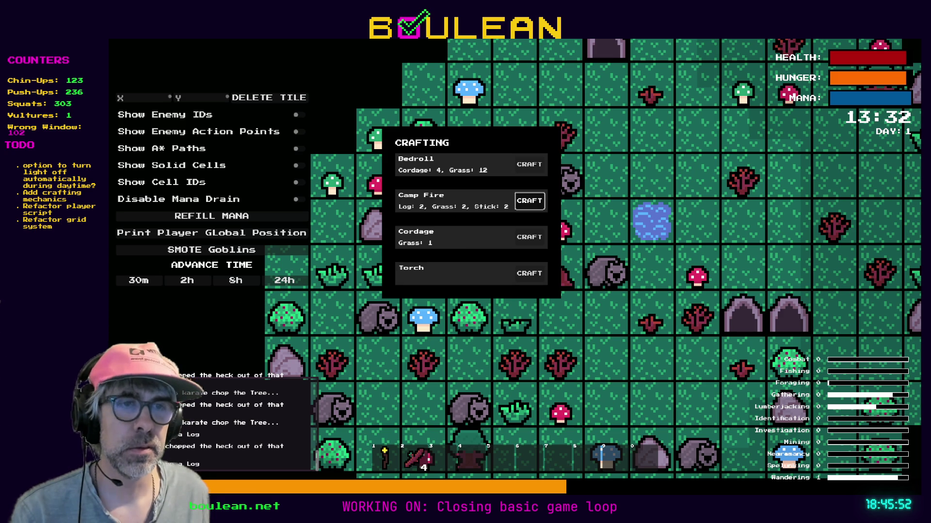
key("alt+Tab")
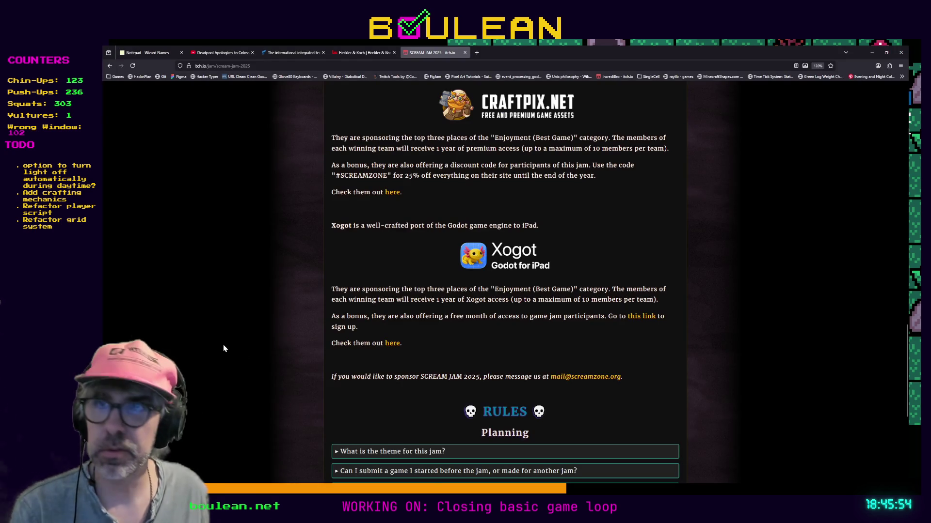
Step: Open a new Firefox tab and drop the saved MSI Raider laptop listing screenshot into it
key("ctrl+t")
key("ctrl+v")
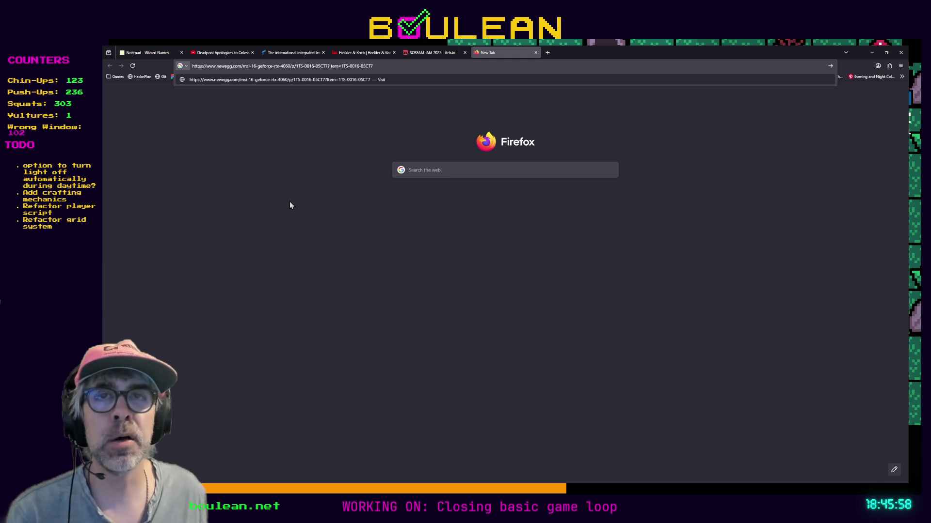
left_click(402, 66)
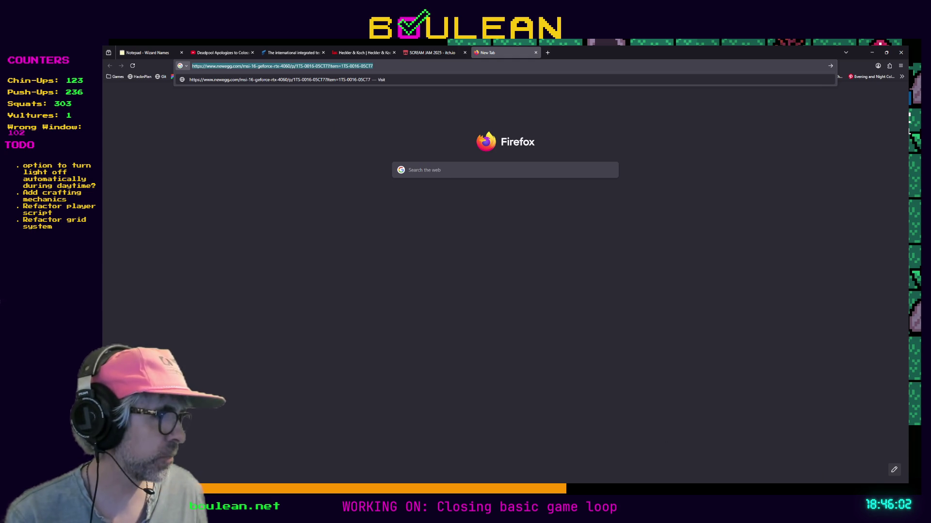
key("alt+Tab")
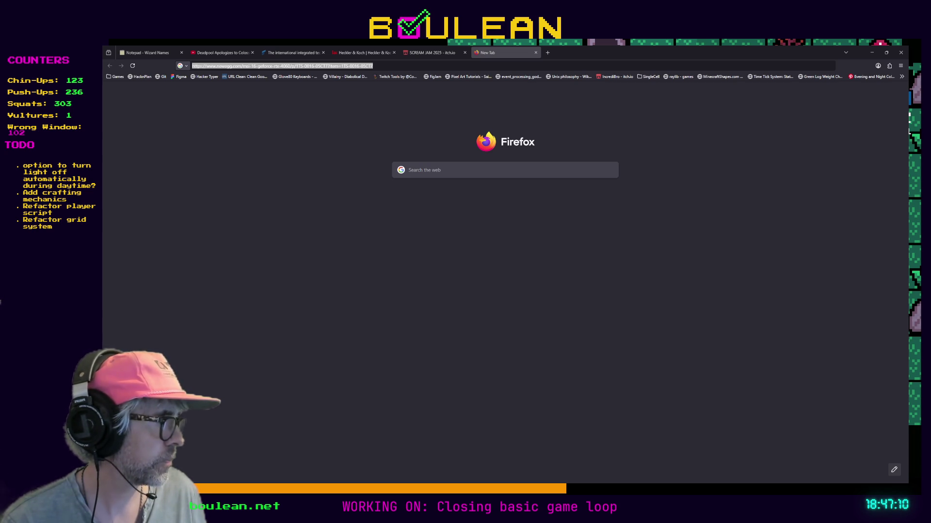
left_click_drag(930, 284, 648, 284)
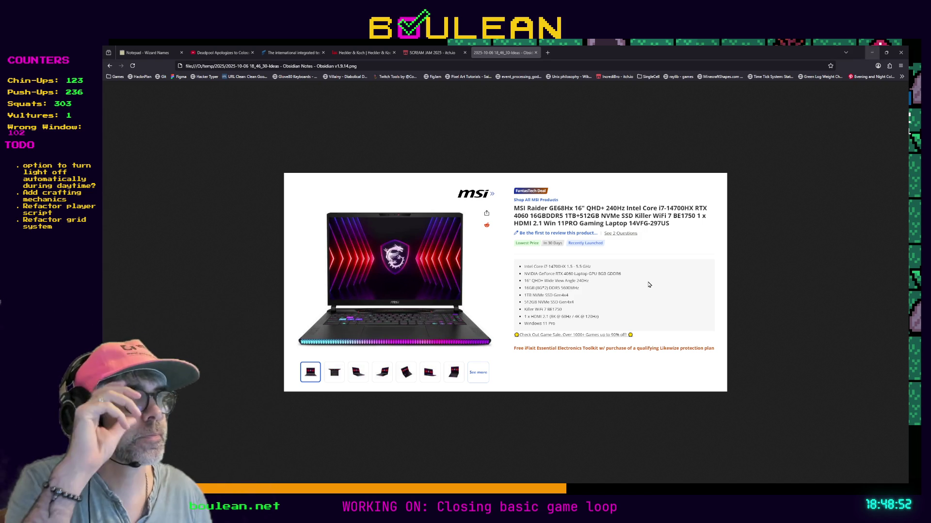
Step: Switch from Firefox back to the running game window
key("alt+Tab")
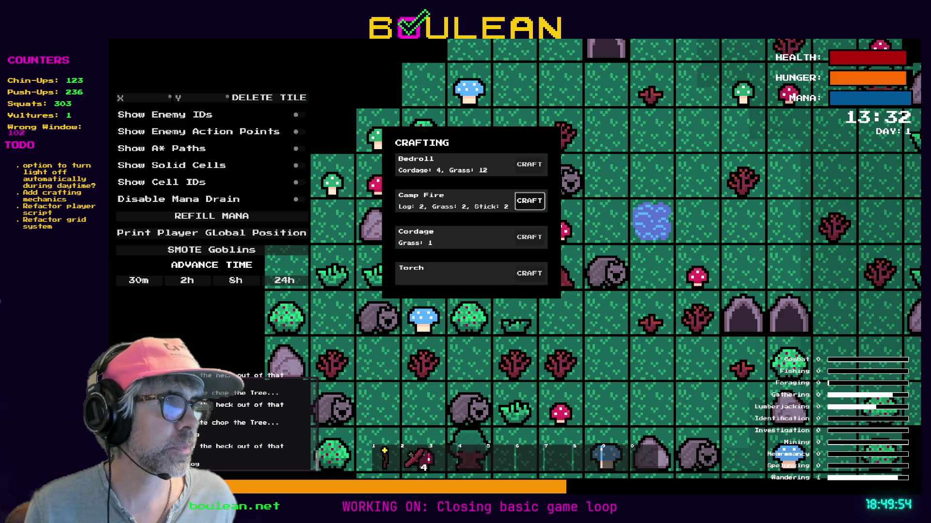
Step: Restart the game with F8 and F5, and wipe all goblins with the debug SMOTE Goblins button
key("F8")
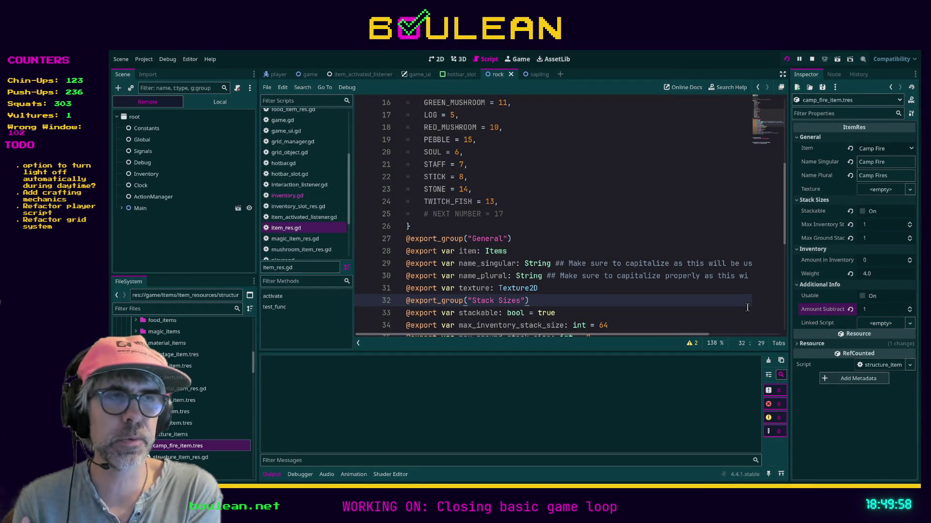
key("F5")
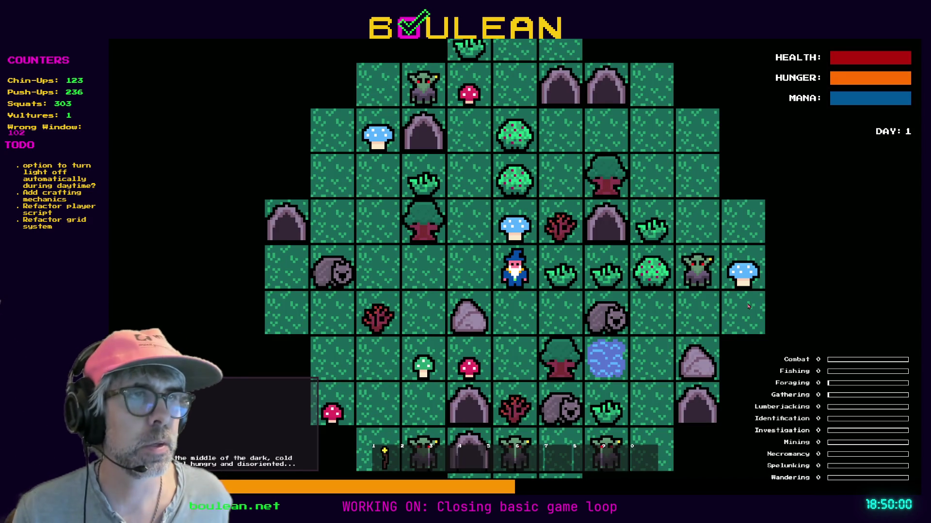
key("Right")
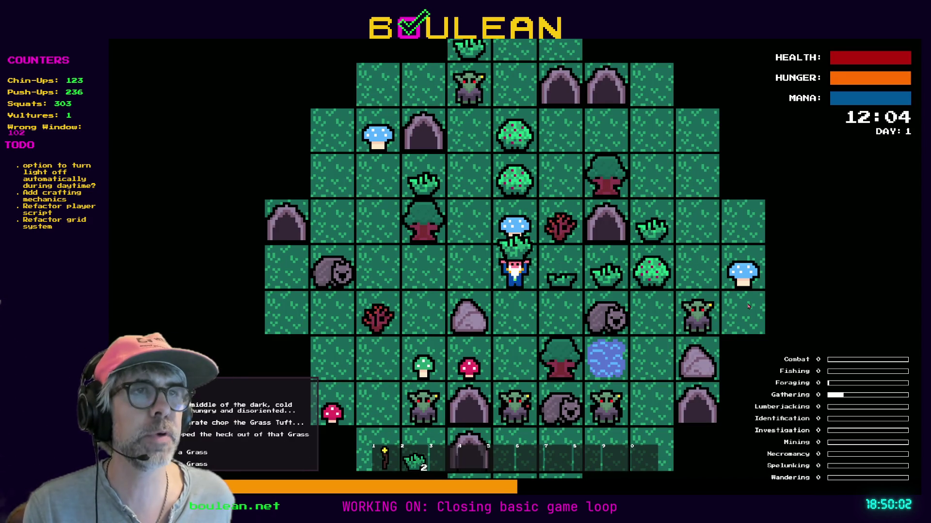
mouse_move(242, 233)
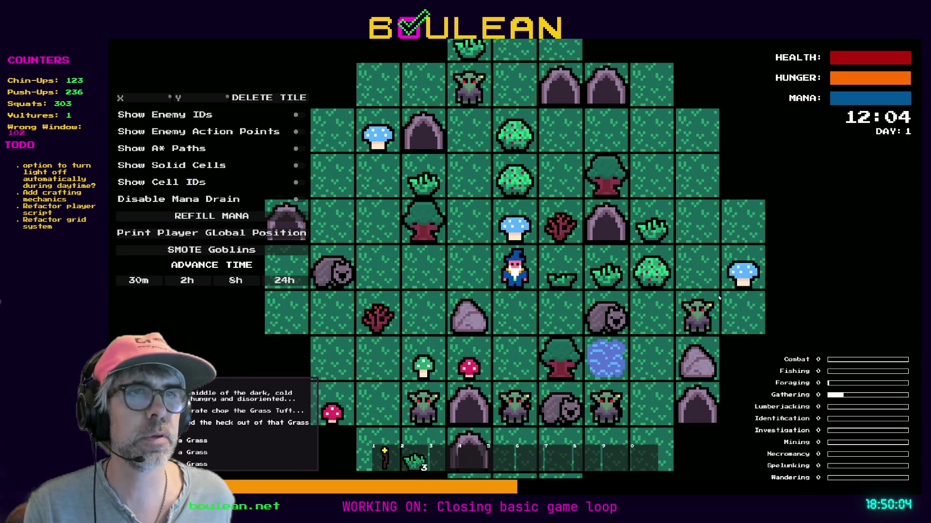
left_click(241, 249)
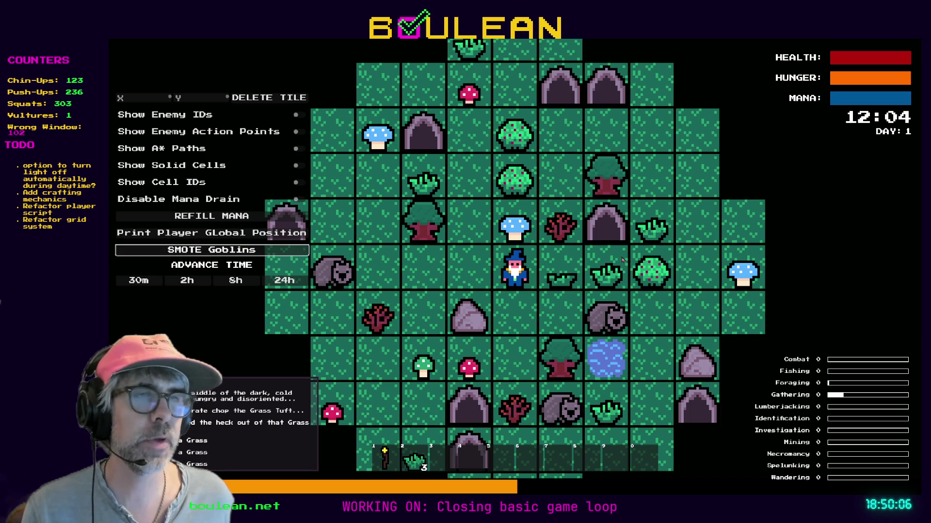
key("Escape")
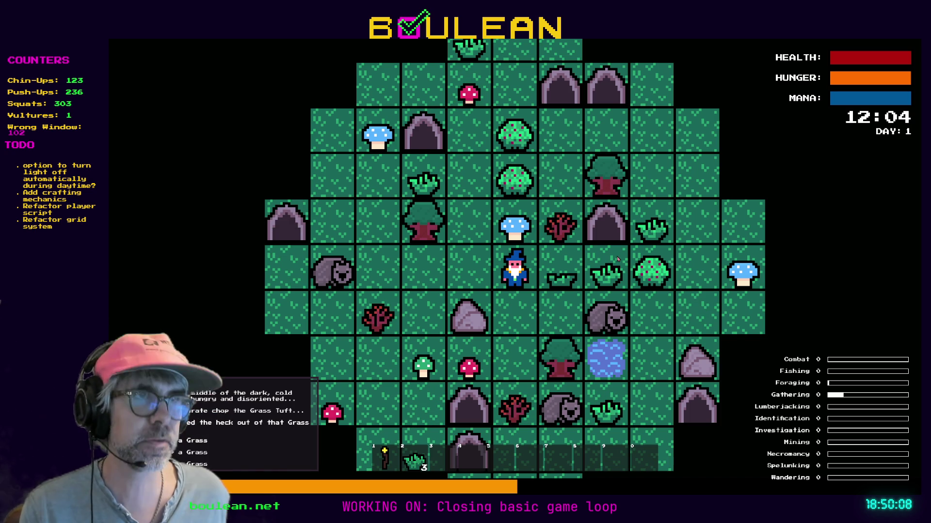
Step: Chop a grass tuft, pick two berries from the bush, and chop a sapling for a stick
key("d")
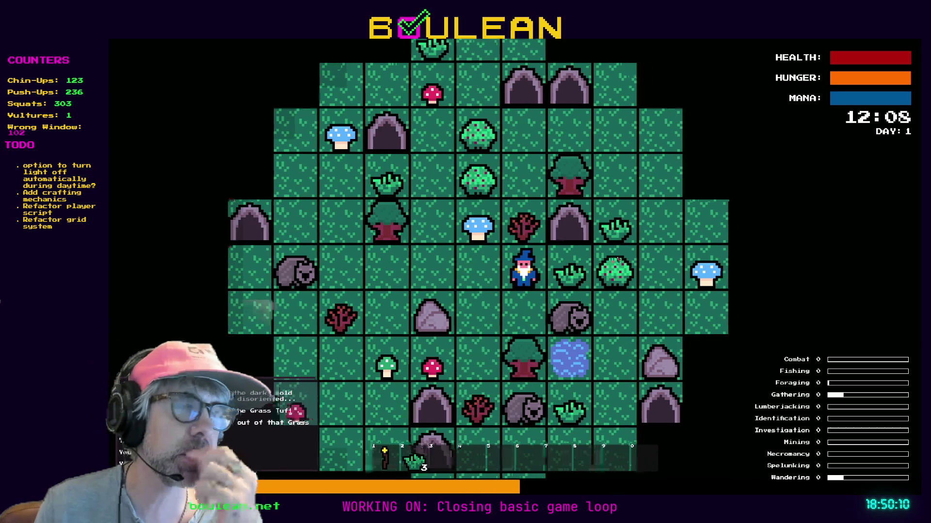
key("space")
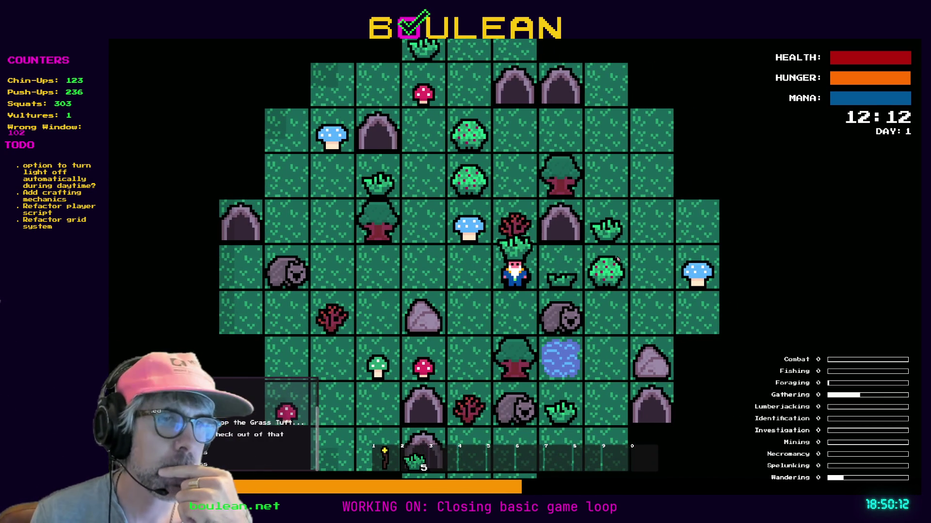
key("d")
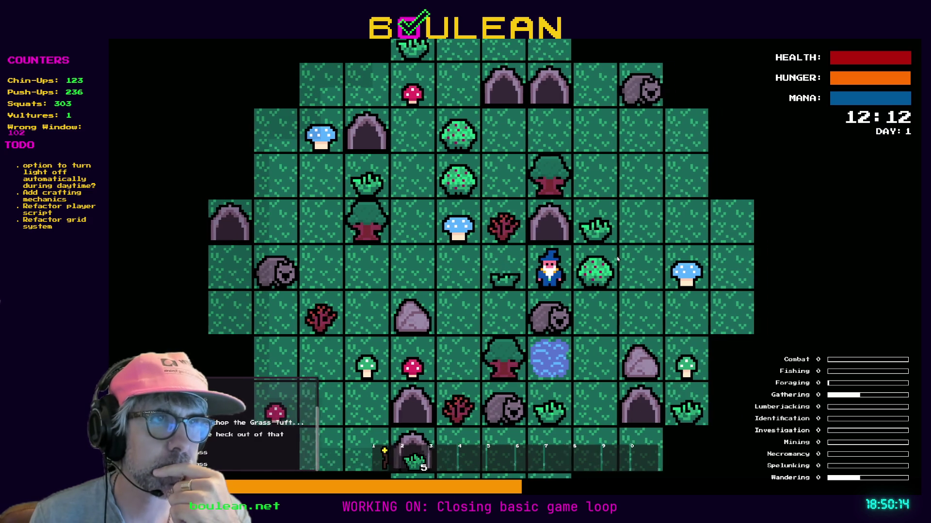
key("d")
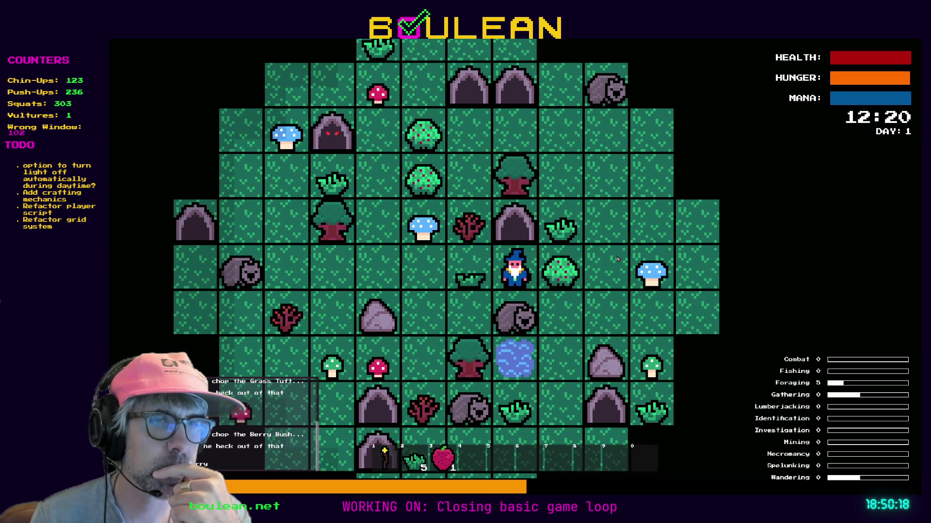
key("d")
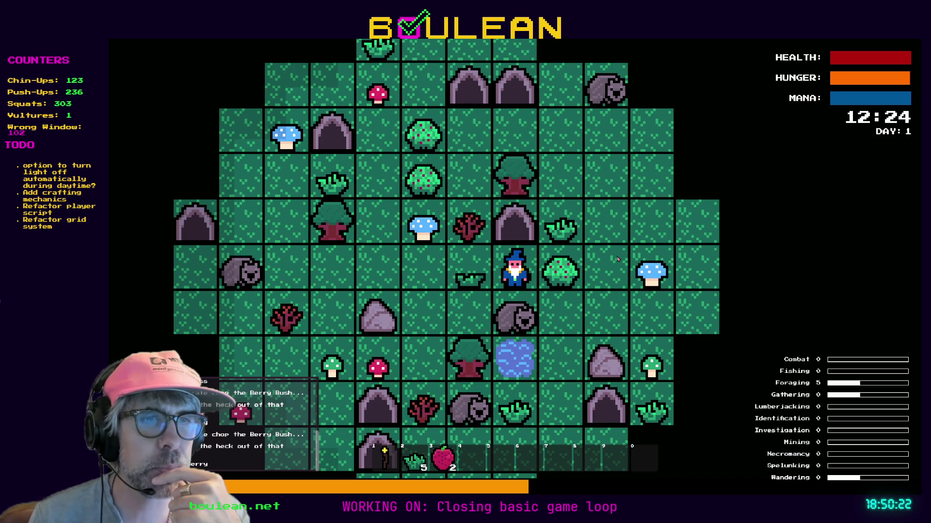
key("a")
key("w")
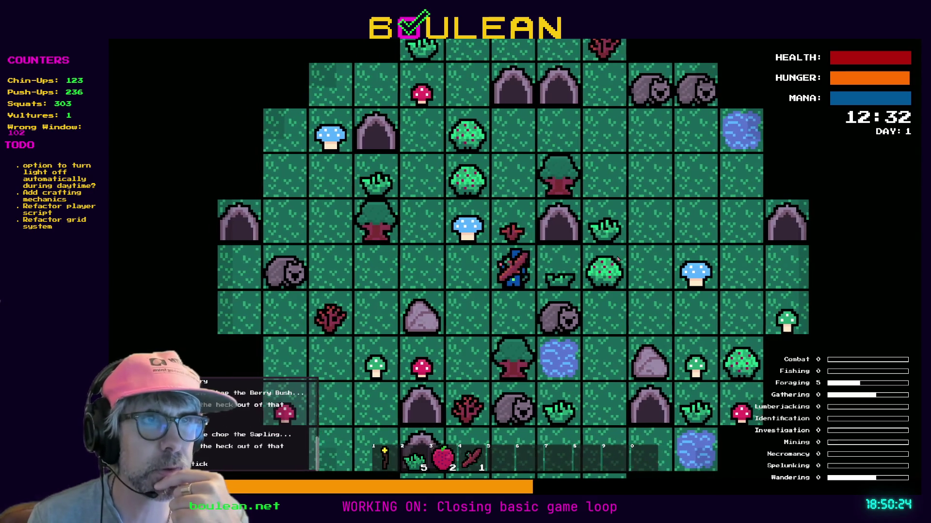
Step: Chop the trees to the wizard's right and left for logs
key("w")
key("w")
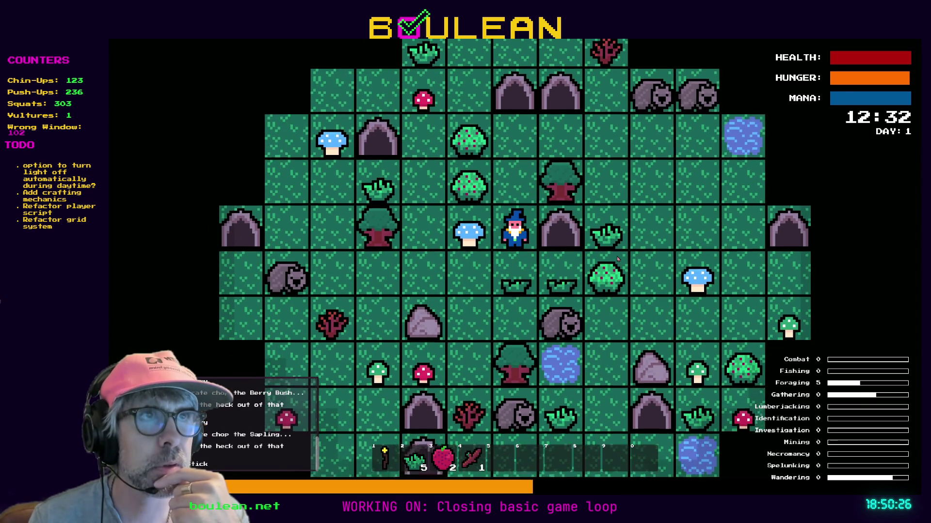
key("d")
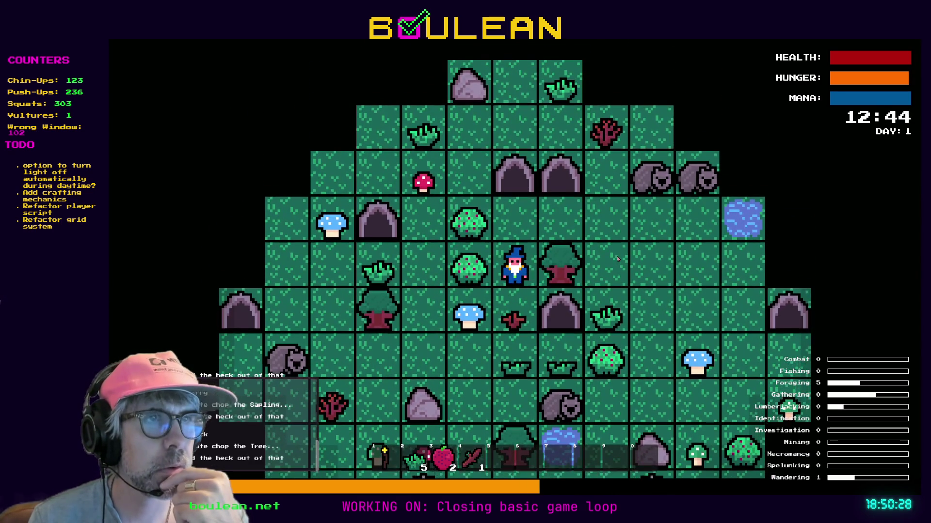
key("d")
key("d")
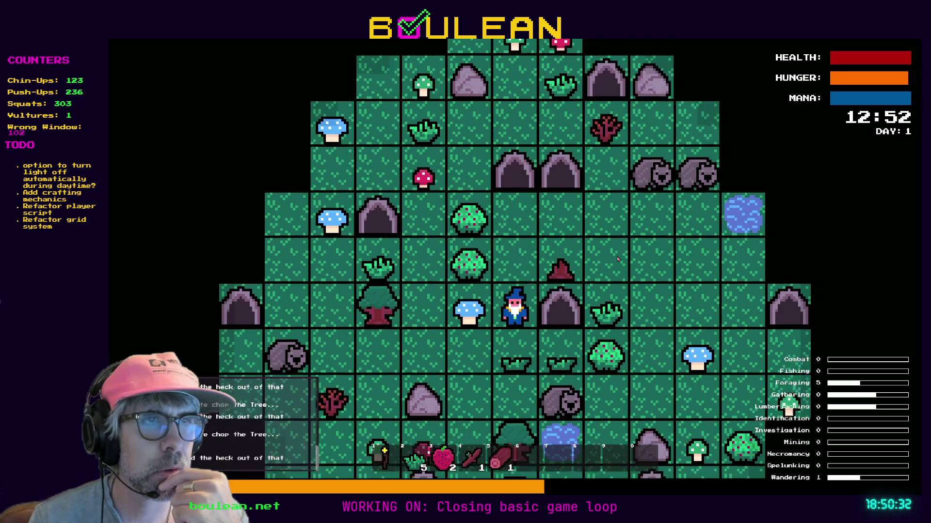
key("s")
key("a")
key("a")
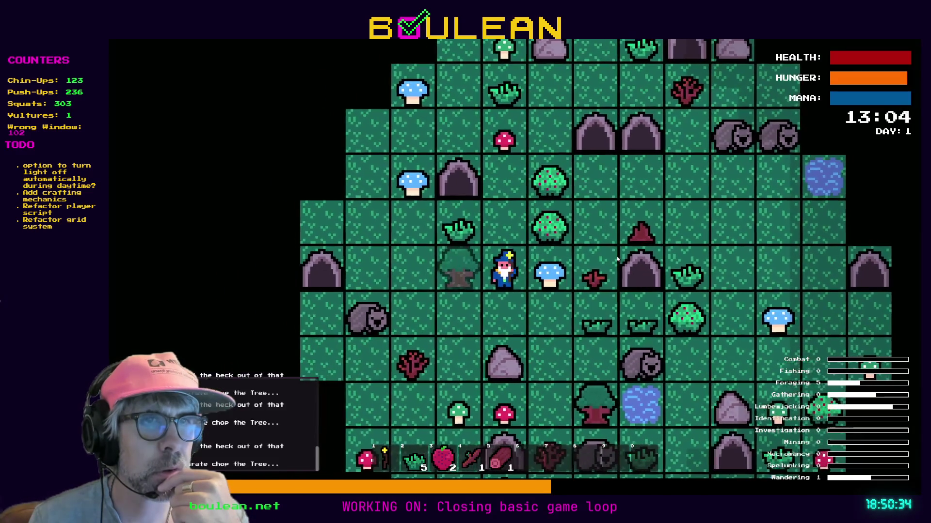
key("a")
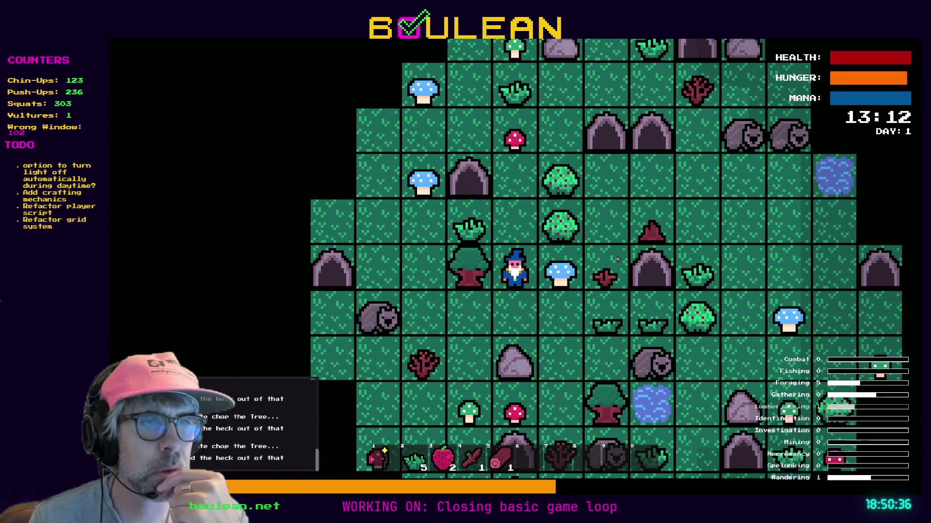
key("a")
Step: Pick up the dropped log, chop another sapling for a stick, and craft a Camp Fire
key("s")
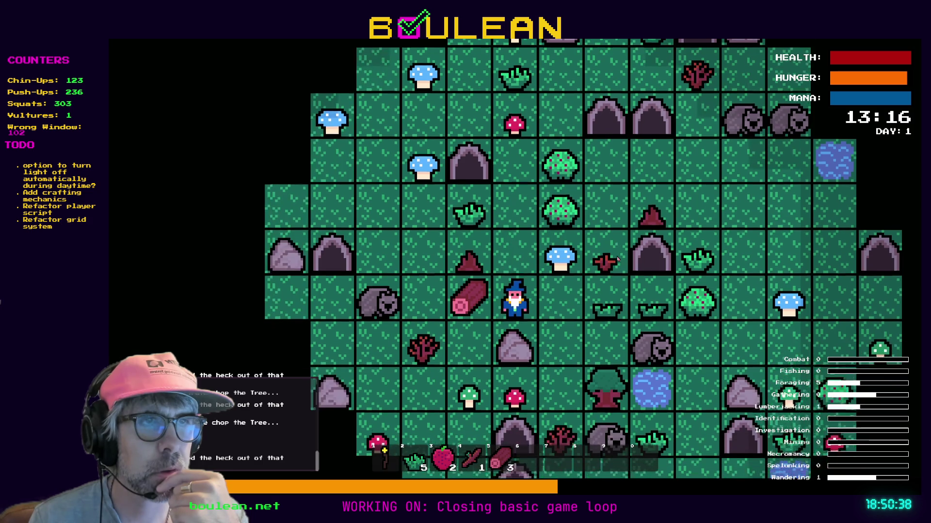
key("a")
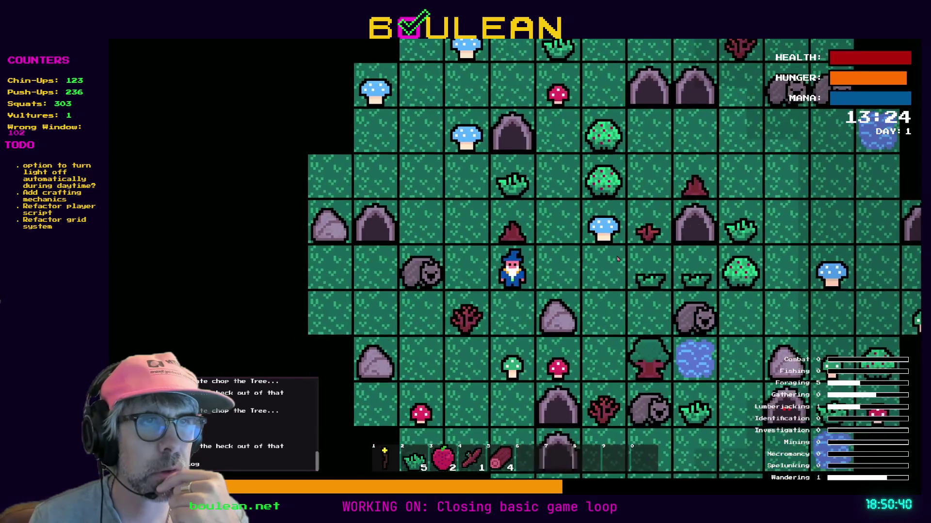
key("s")
key("a")
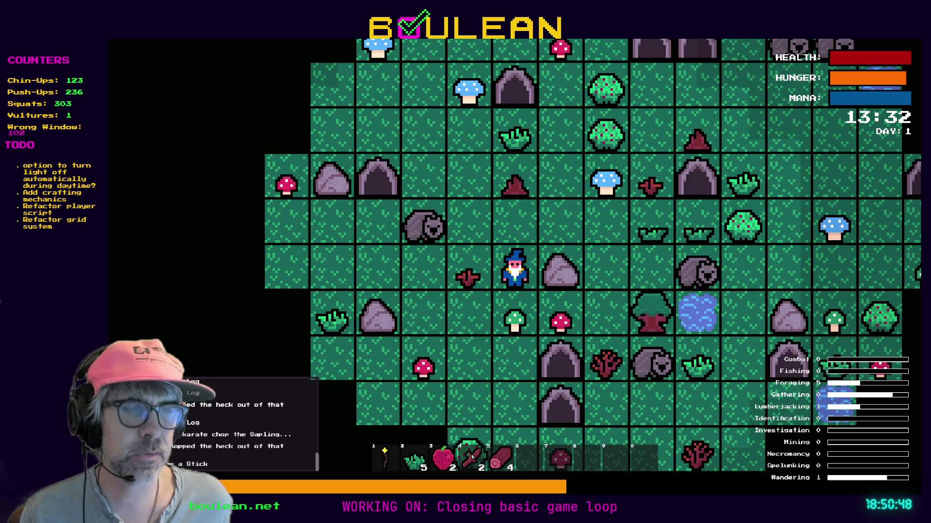
key("c")
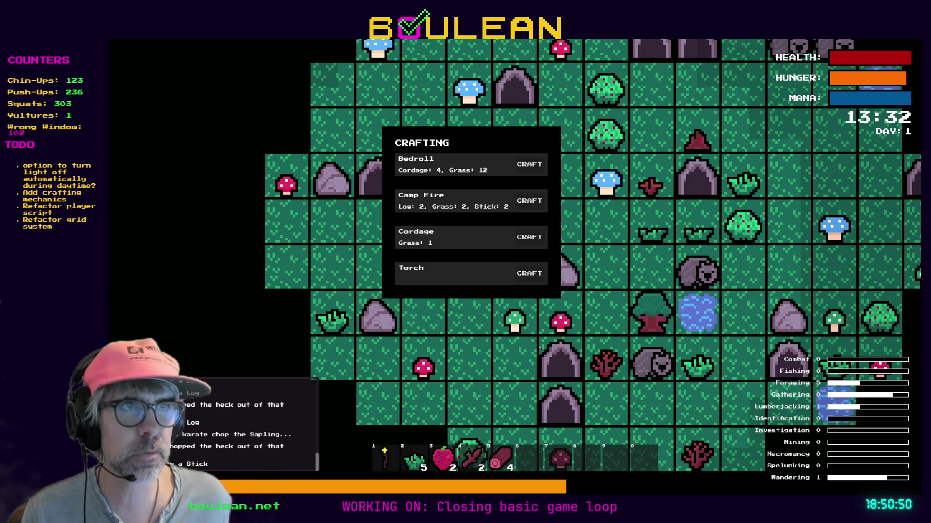
left_click(527, 208)
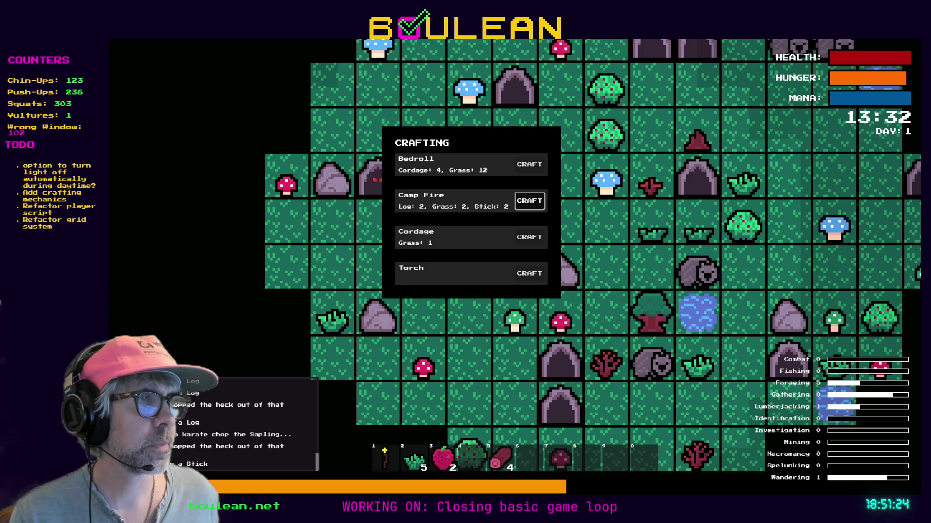
Step: Switch from the running game back to the Godot editor
key("alt+Tab")
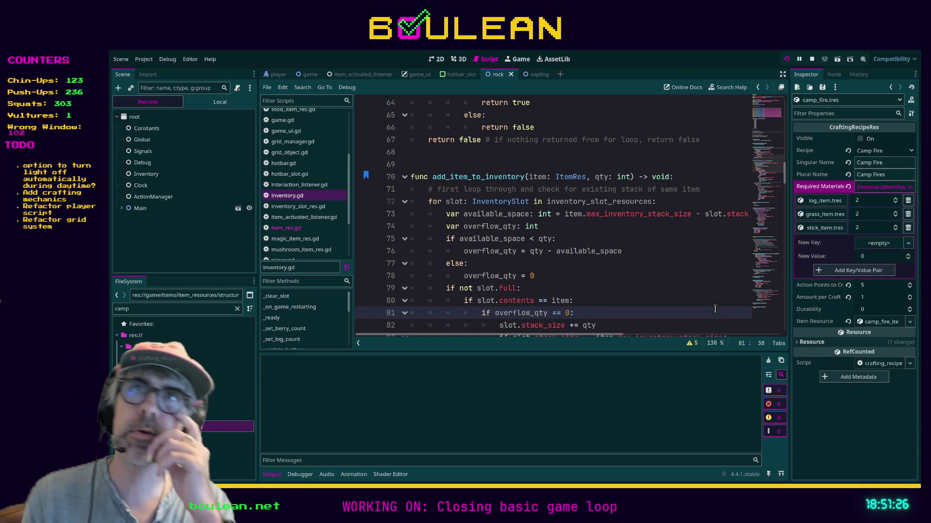
Step: Relaunch the game, try crafting a Camp Fire without materials, then chop the sapling for sticks
key("F5")
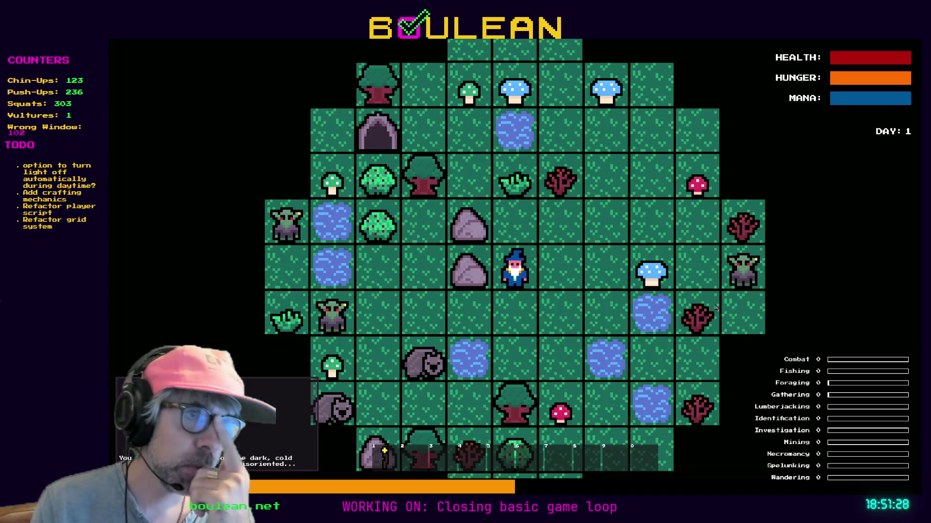
key("c")
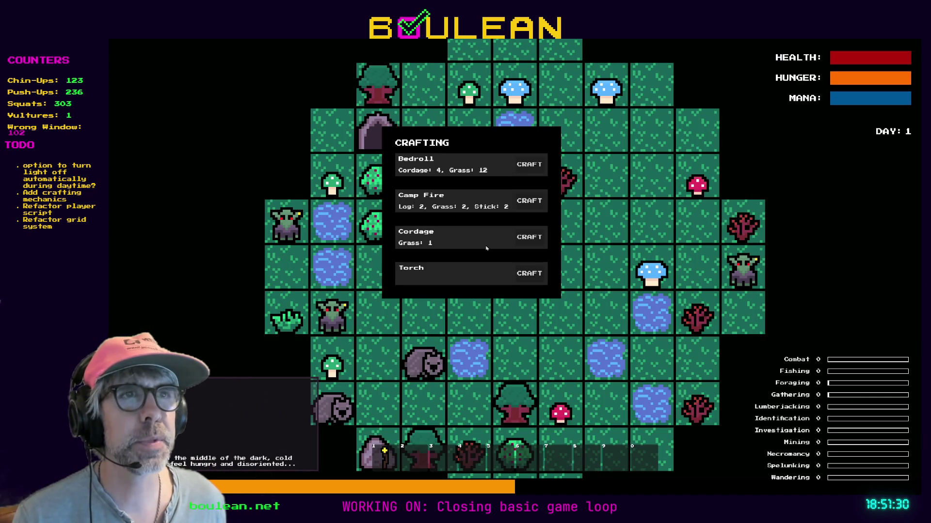
left_click(525, 207)
key("c")
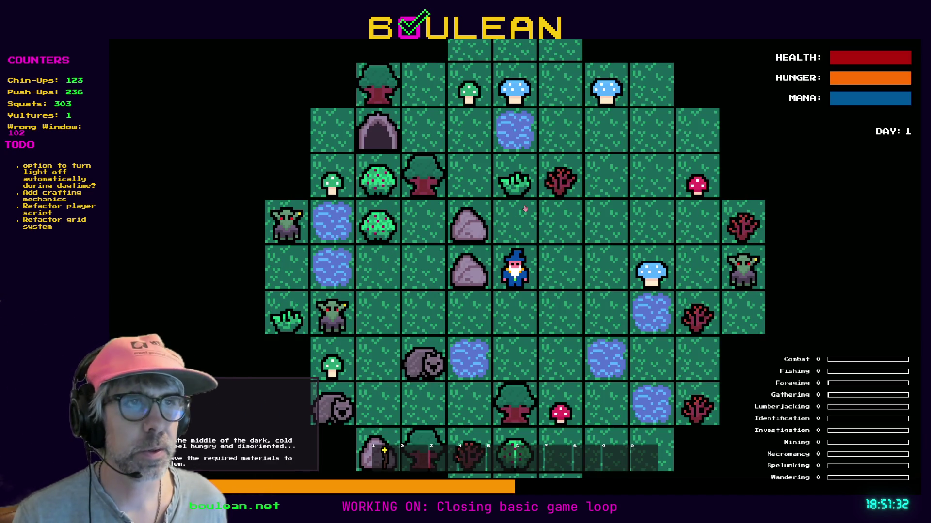
key("Right")
key("Up")
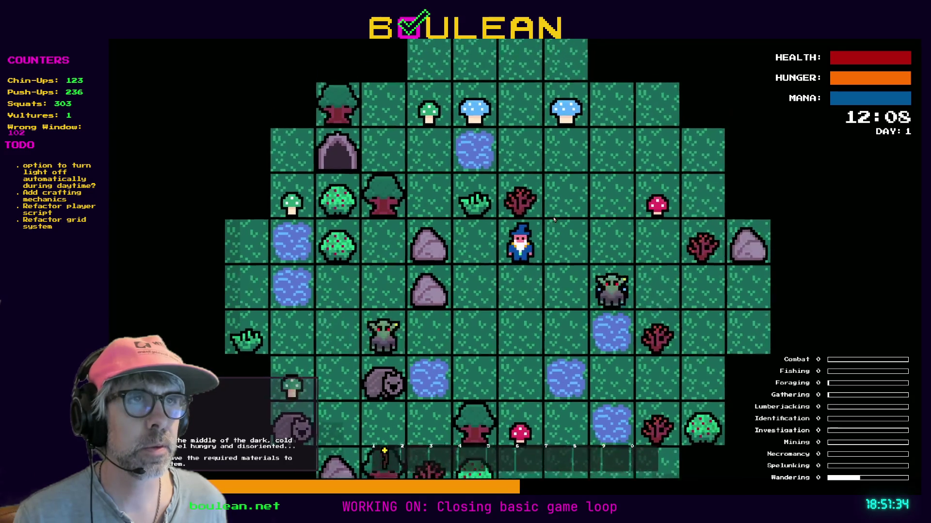
key("Up")
key("Up")
key("Up")
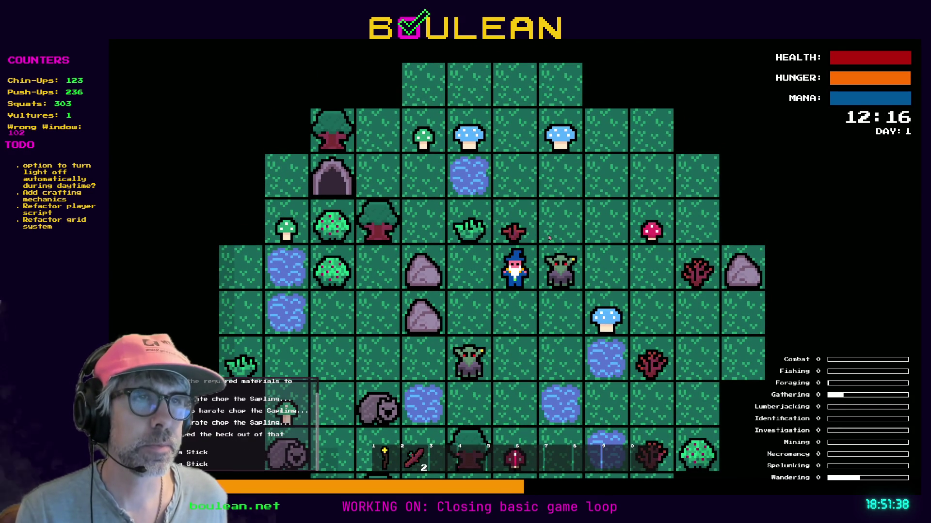
Step: Clear goblins with SMOTE Goblins, chop the grass tuft and tree, and pick up the logs
key("grave")
left_click(288, 252)
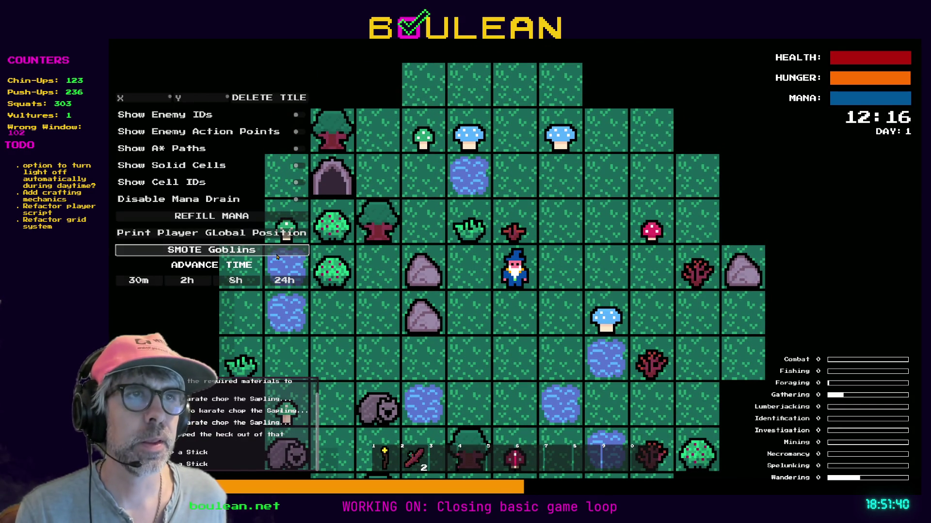
key("grave")
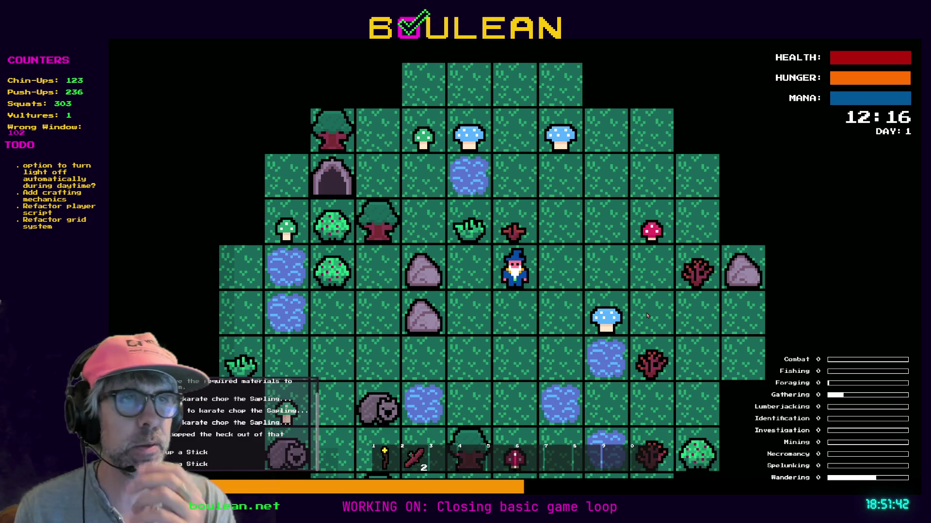
key("Left")
key("Up")
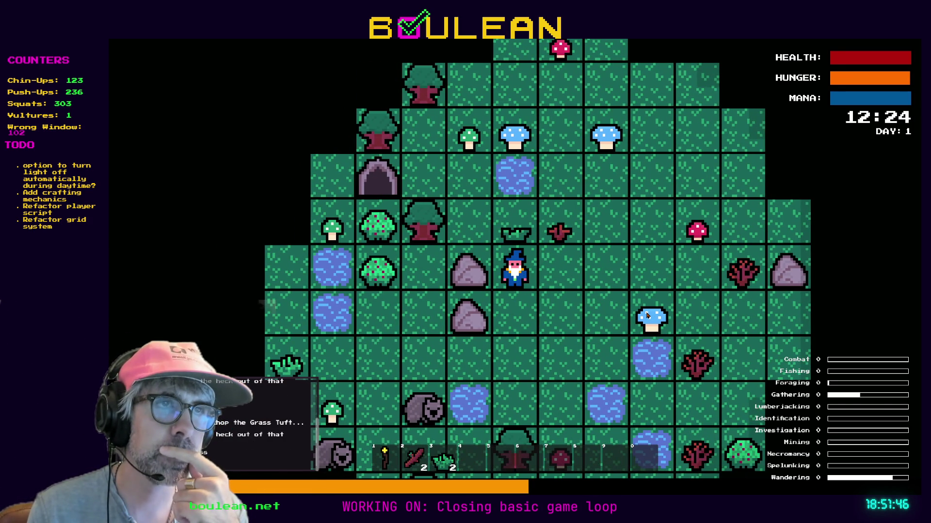
key("Up")
key("Left")
key("Left")
key("Left")
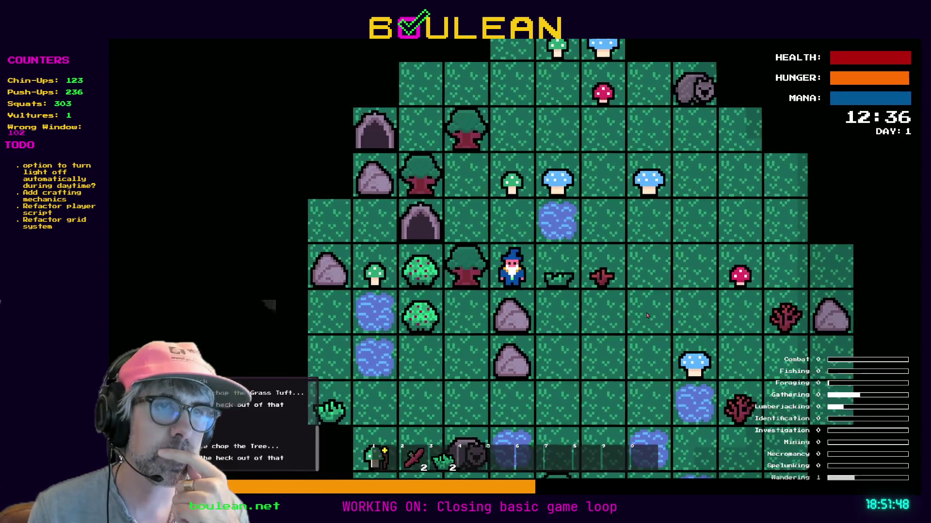
key("Left")
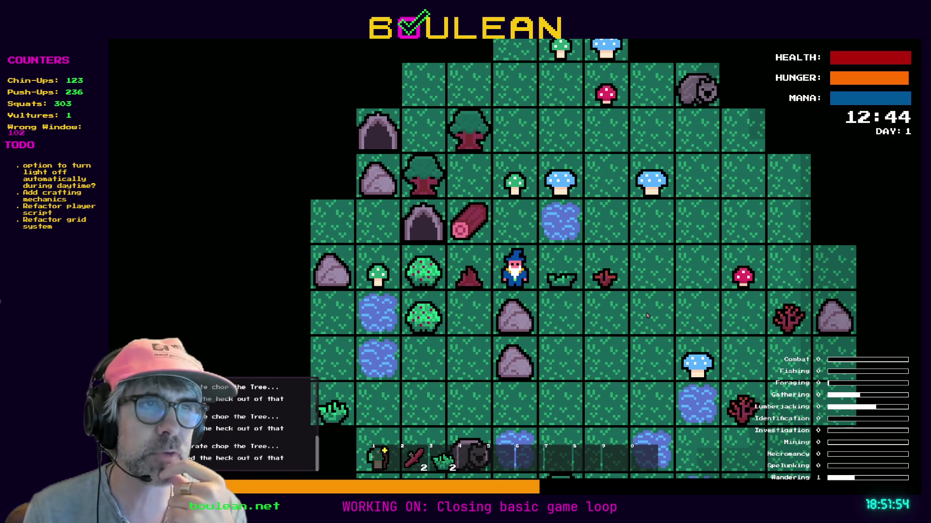
key("Up")
key("Left")
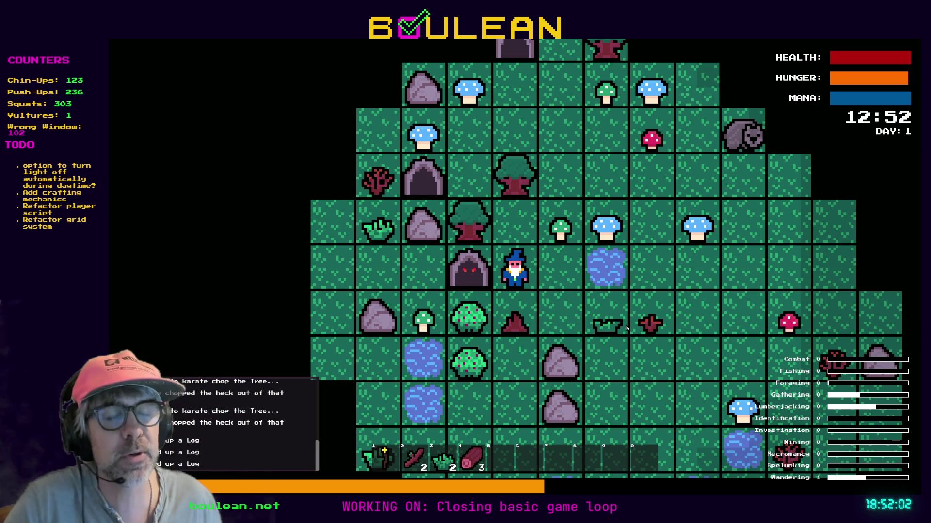
Step: Craft a Camp Fire from the Crafting panel, leaving 1 log in the hotbar
key("c")
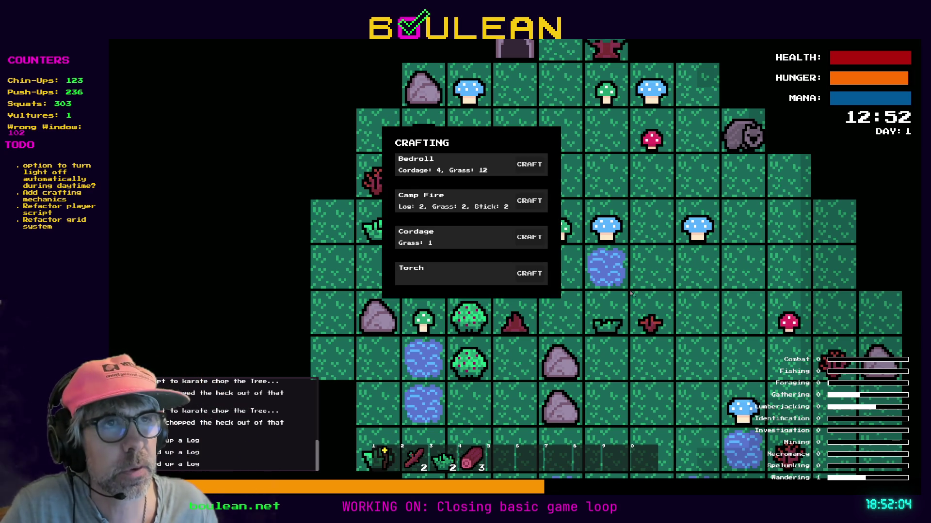
left_click(529, 206)
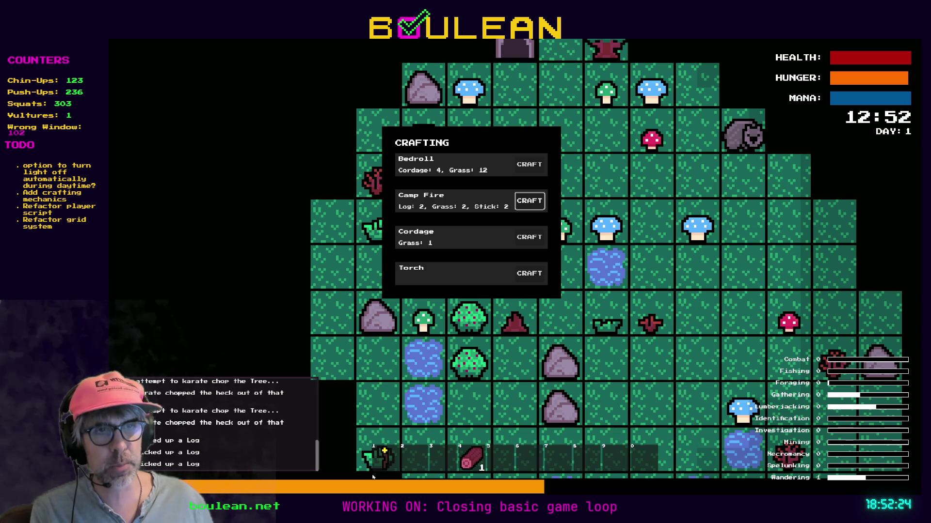
Step: Close the Crafting panel with Escape to reveal the game map
key("Escape")
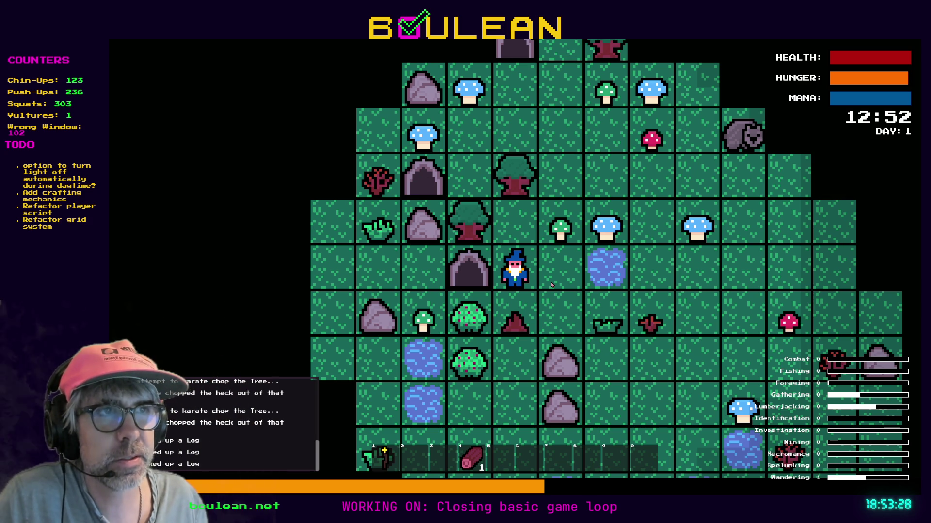
Step: Chop two trees and a Green Mushroom, pick up logs to hold 3, then stop the game
key("Up")
key("Left")
key("Left")
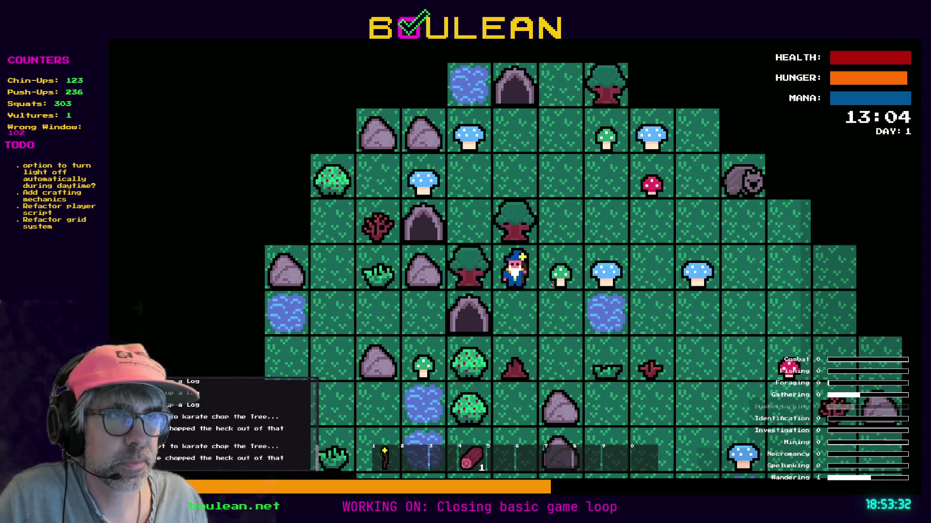
key("Right")
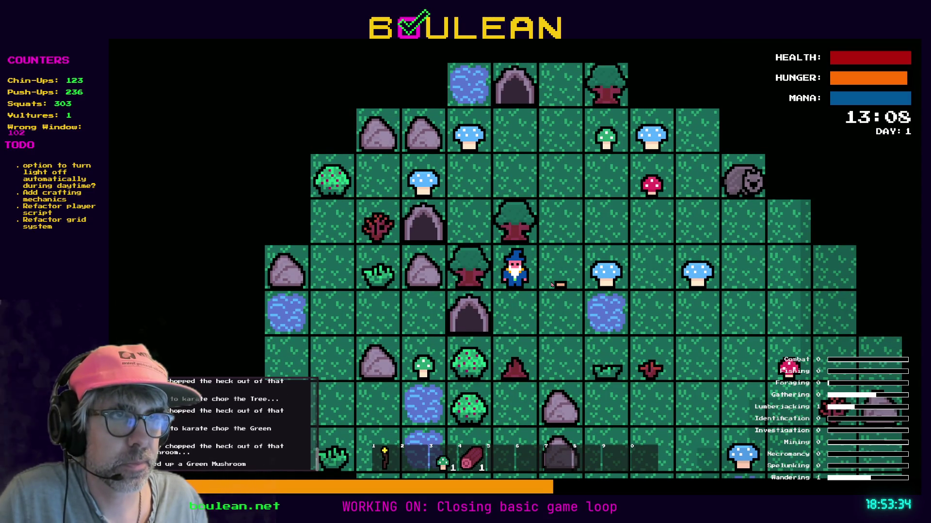
key("Right")
key("Up")
key("Left")
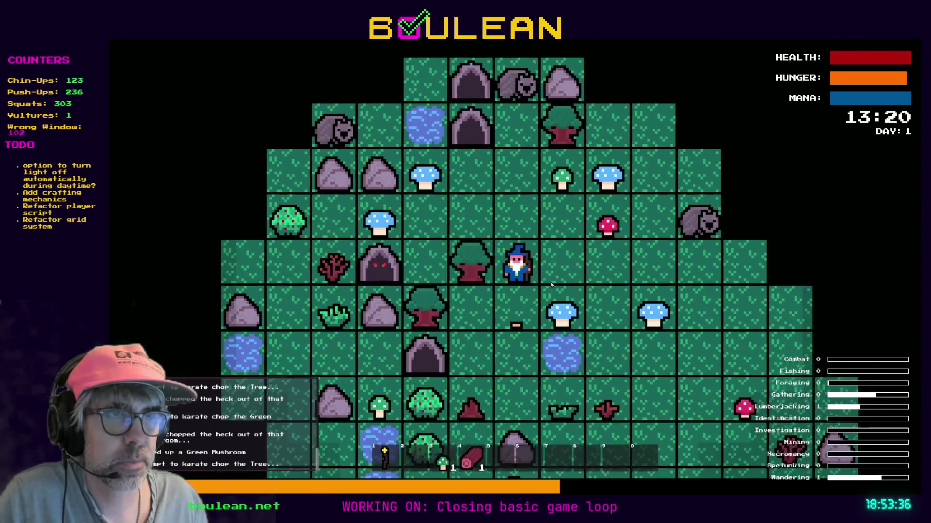
key("Left")
key("Left")
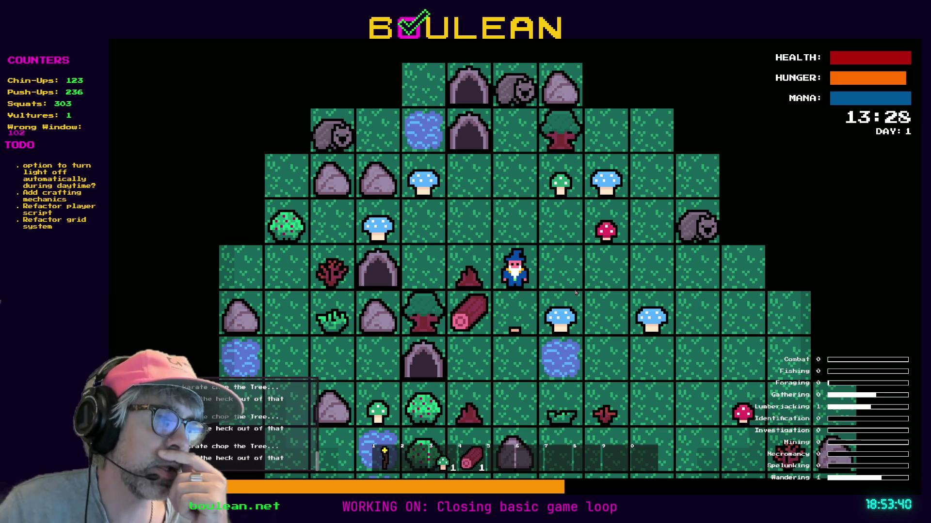
key("Down")
key("Left")
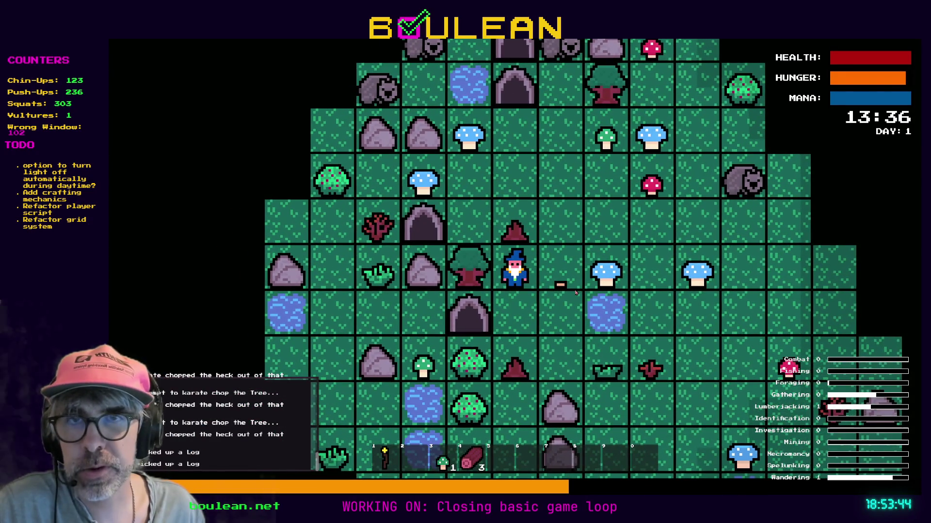
key("F8")
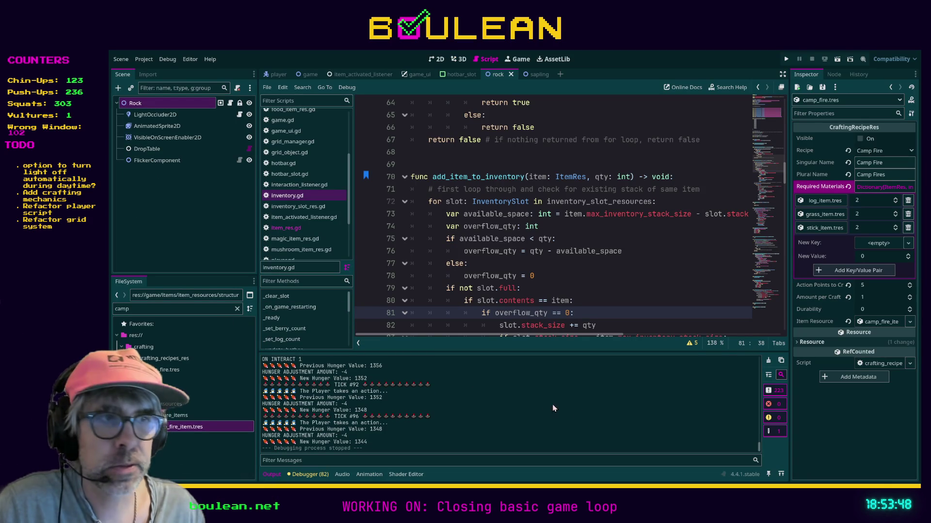
Step: Search Google for 'campfire', then refine the query to 'camp fire' as two words
key("alt+Tab")
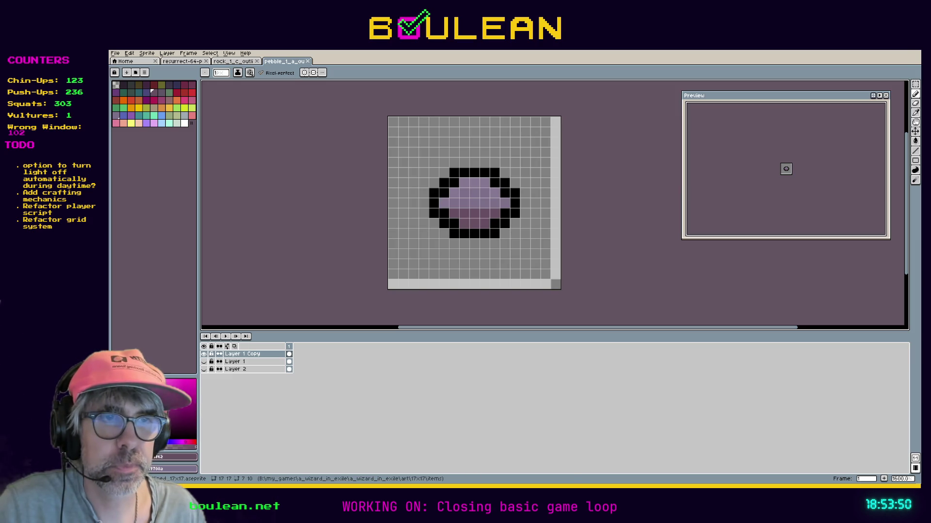
key("alt+Tab")
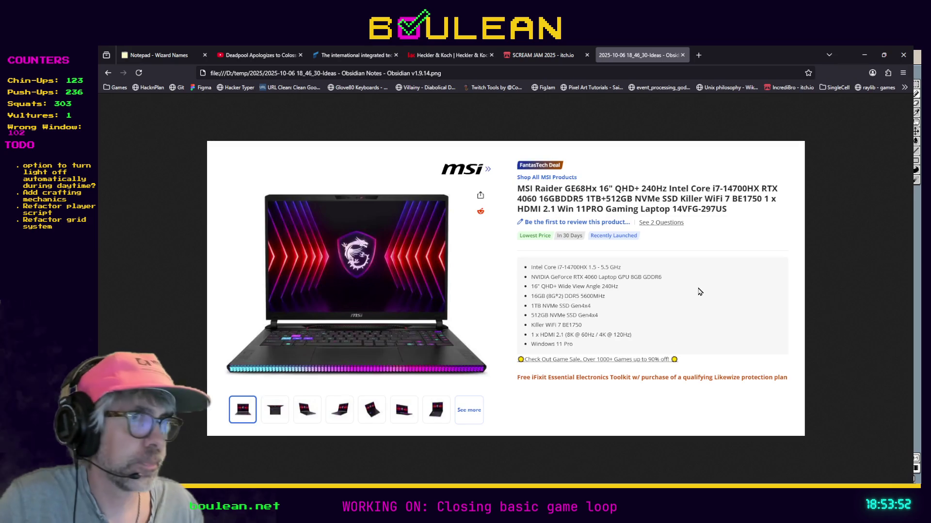
left_click(274, 74)
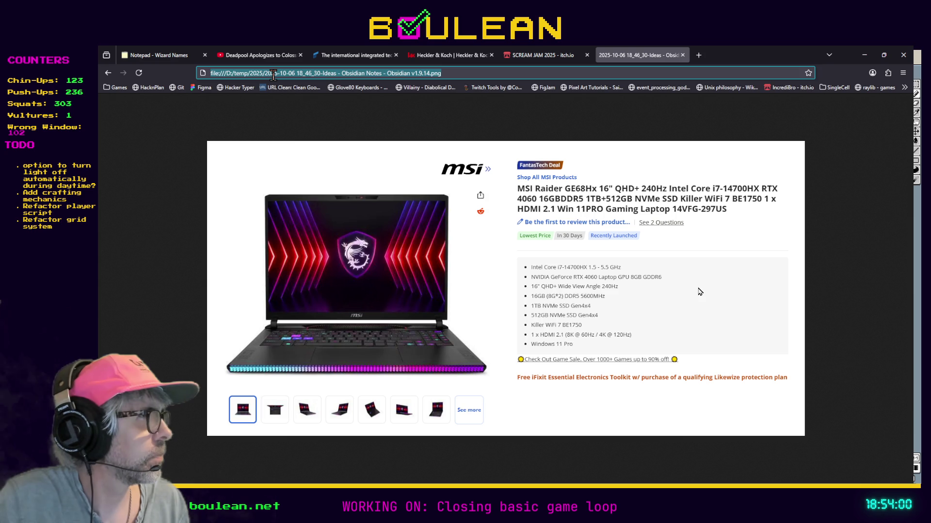
type("campfire")
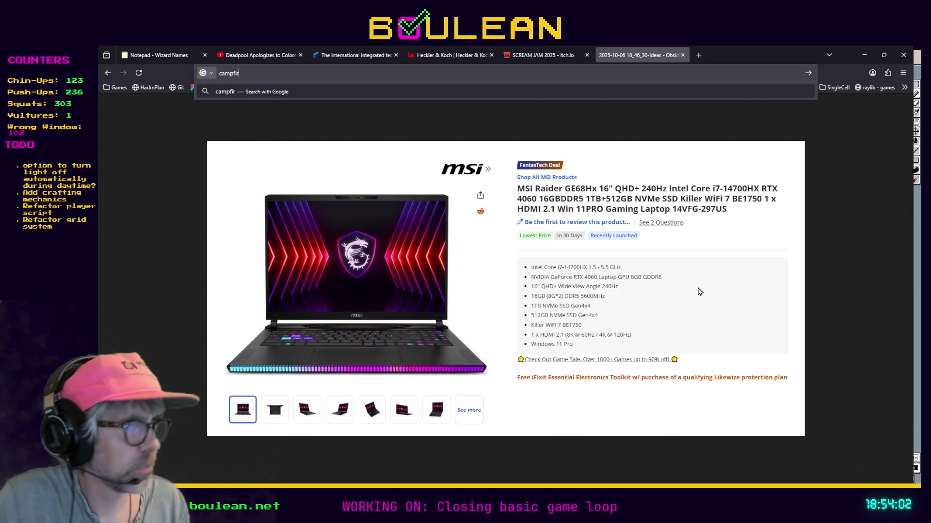
key("ctrl+z")
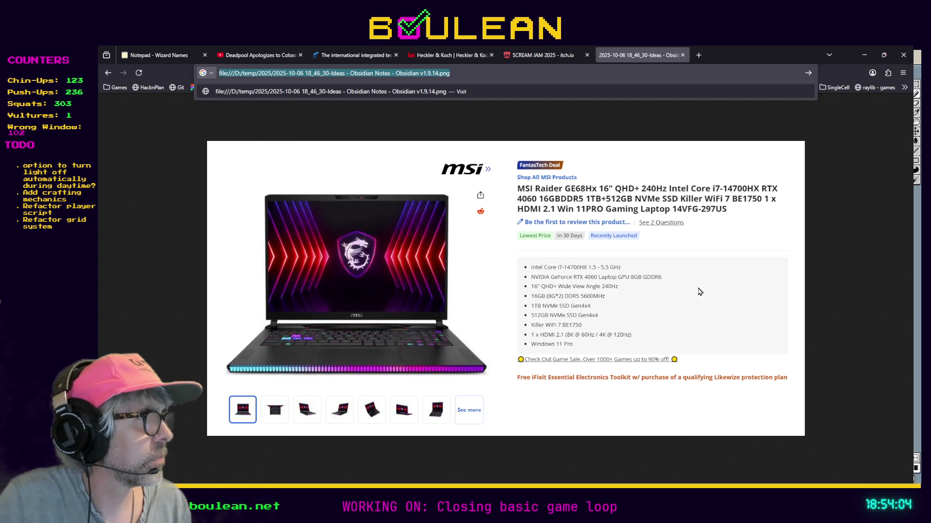
type("campfire")
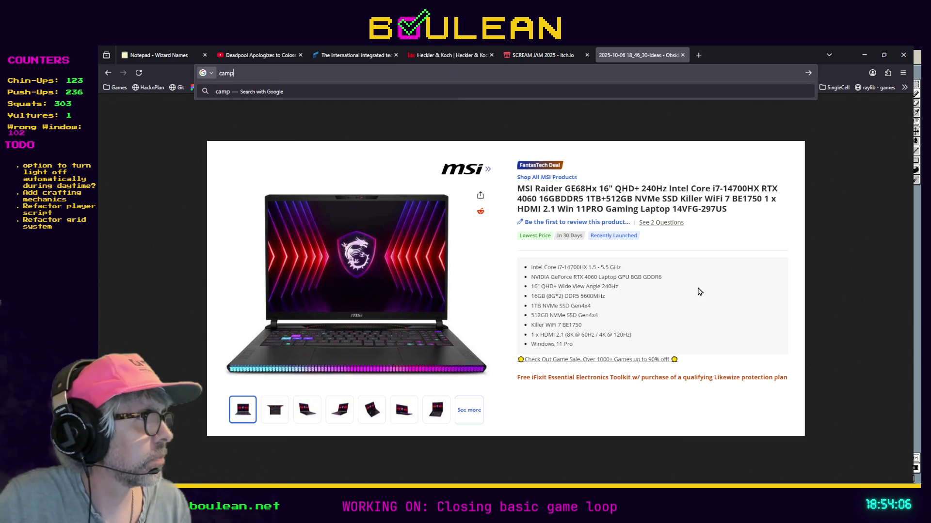
key("Return")
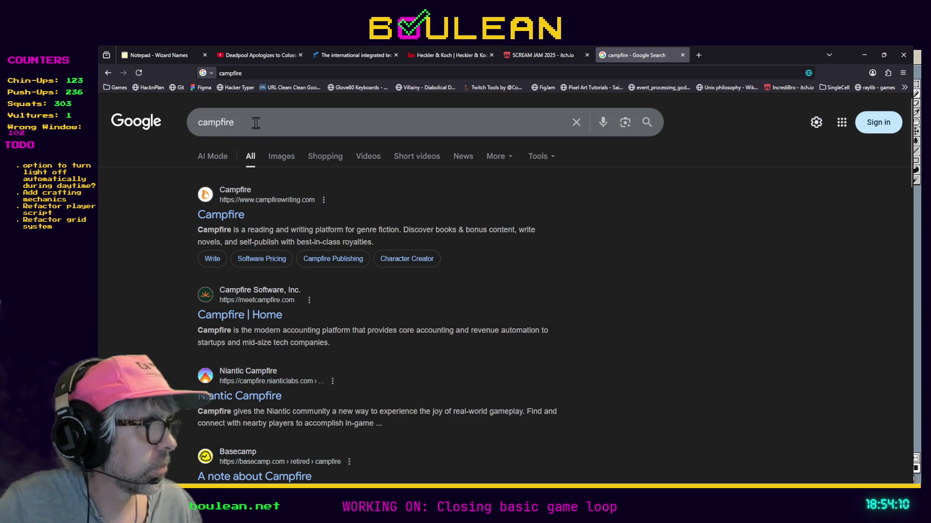
left_click(215, 125)
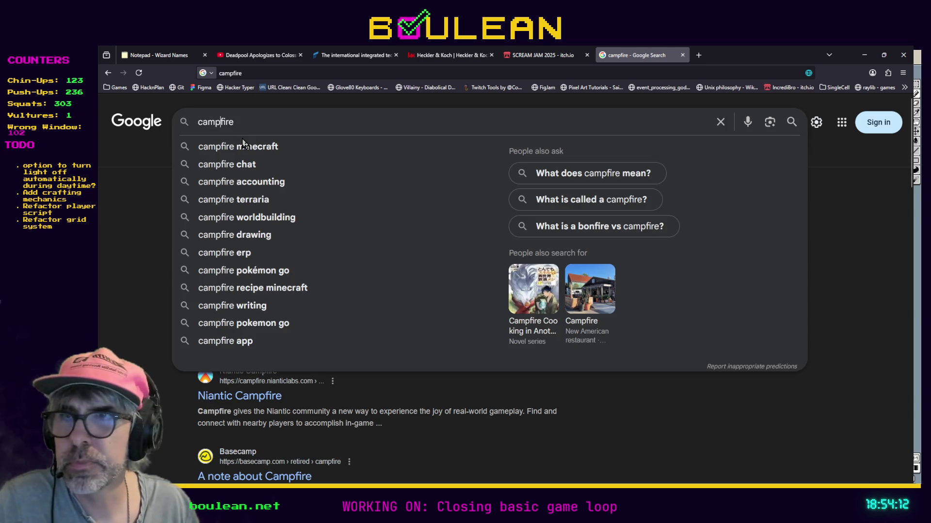
key("Return")
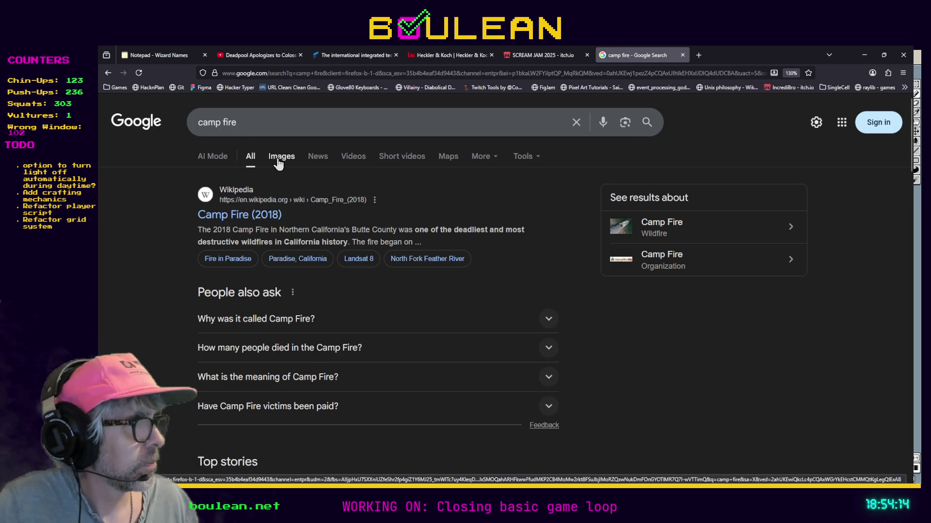
Step: Switch the 'camp fire' results to the Images tab to browse reference pictures
left_click(279, 163)
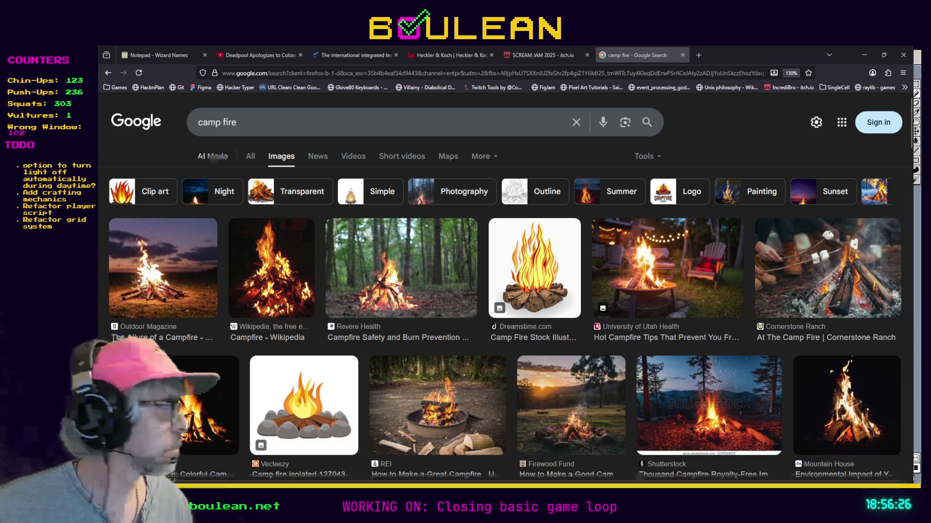
left_click(775, 73)
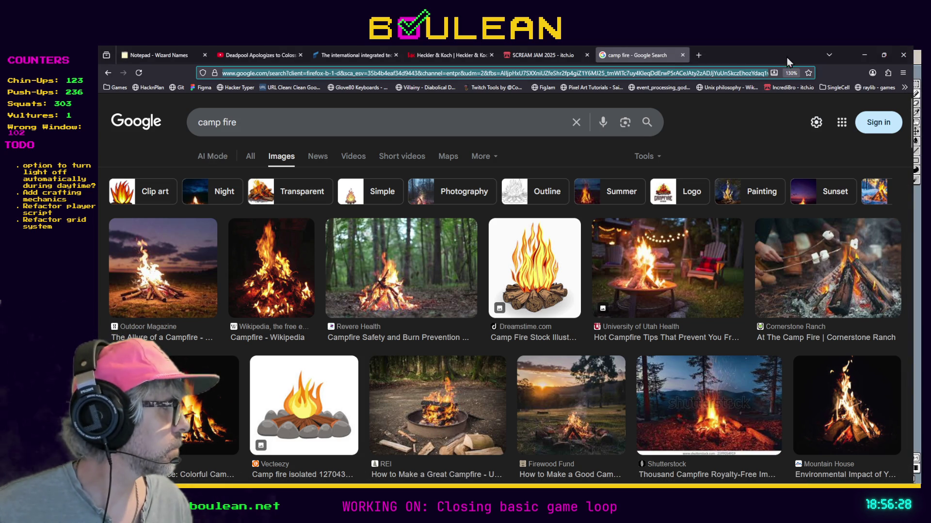
Step: Undo the stray diagonal pencil stroke on the campfire sprite, then return to the image results
left_click(864, 55)
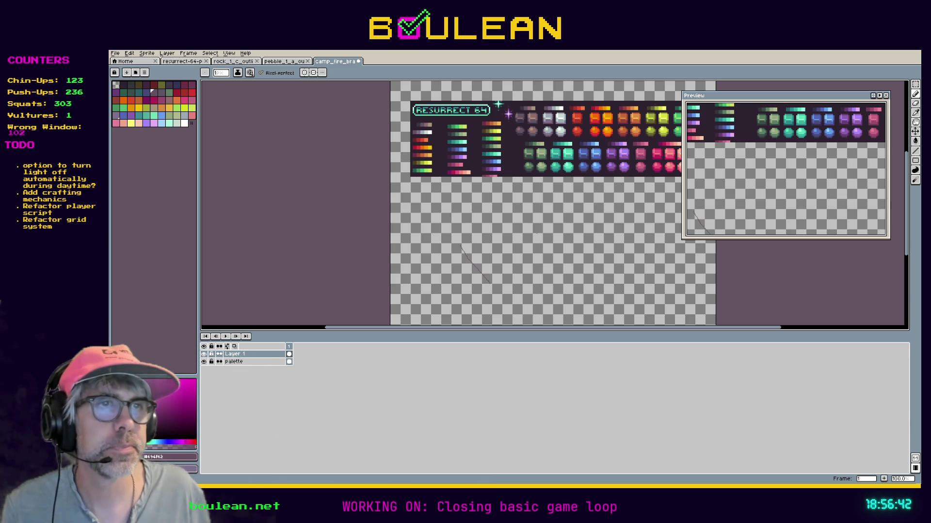
key("ctrl+z")
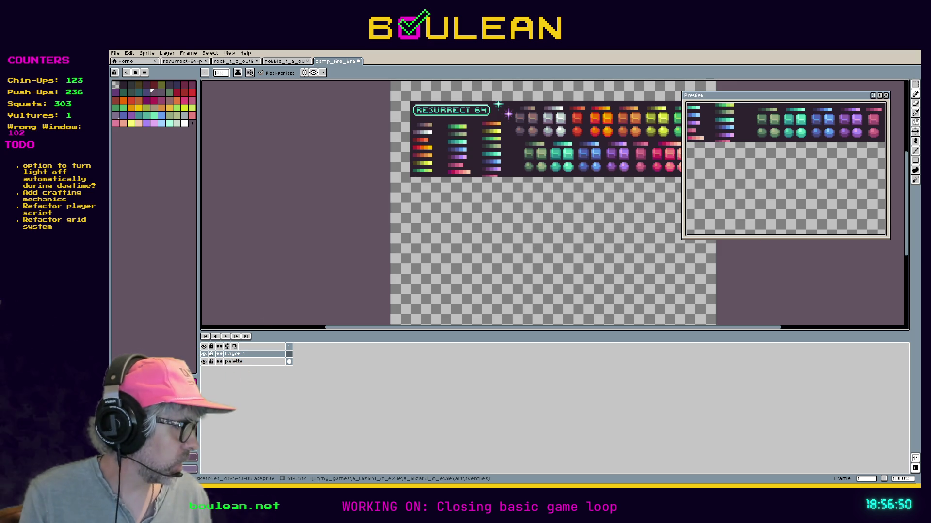
key("alt+Tab")
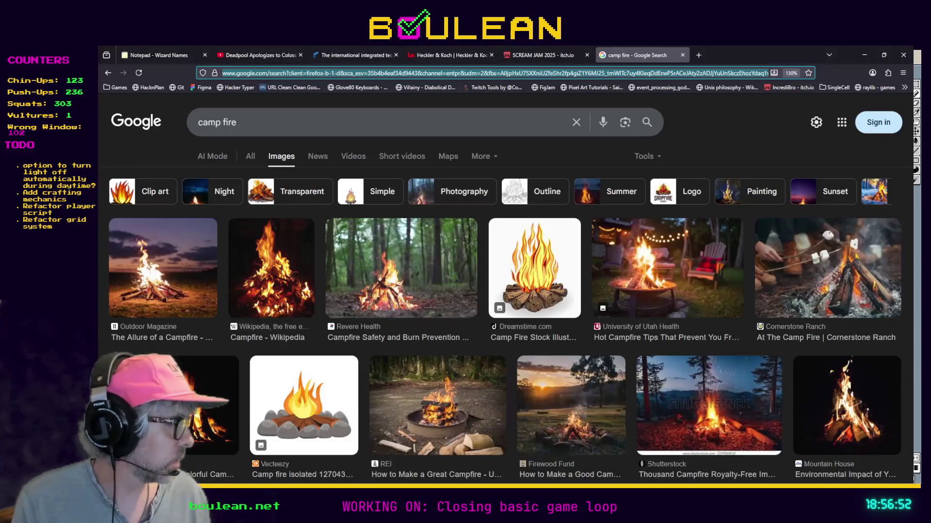
Step: Load itch.io's JankStation demo disc page in a new browser tab
key("alt+Tab")
key("alt+Tab")
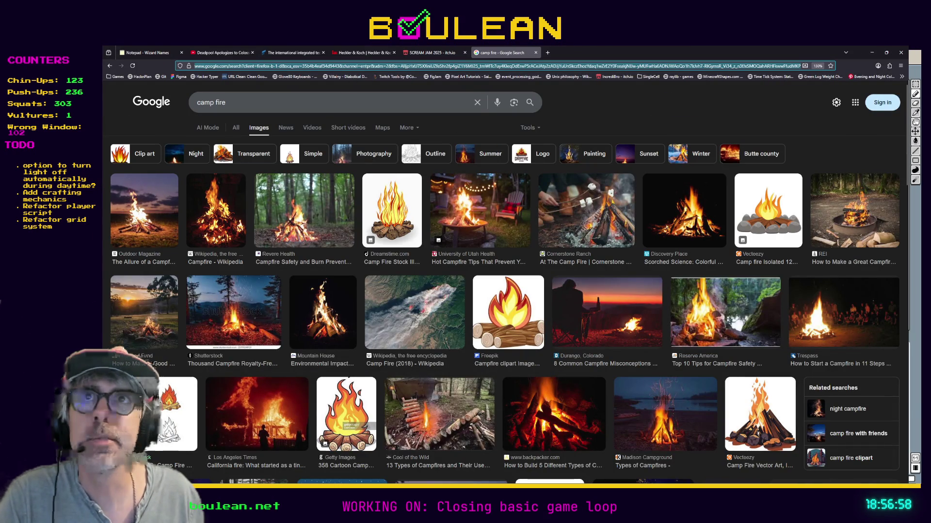
key("ctrl+l")
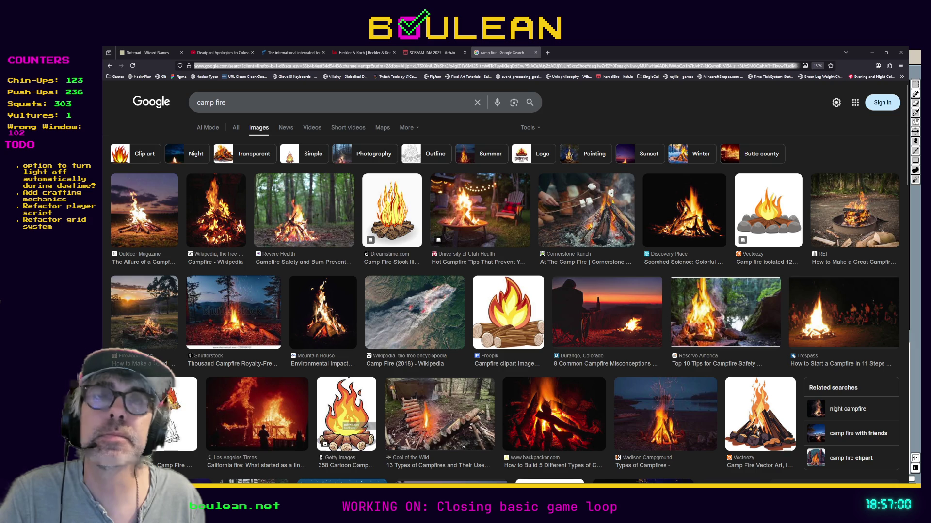
left_click(549, 55)
type("nujank.itch.io/jankstation-demo-disc")
key("Return")
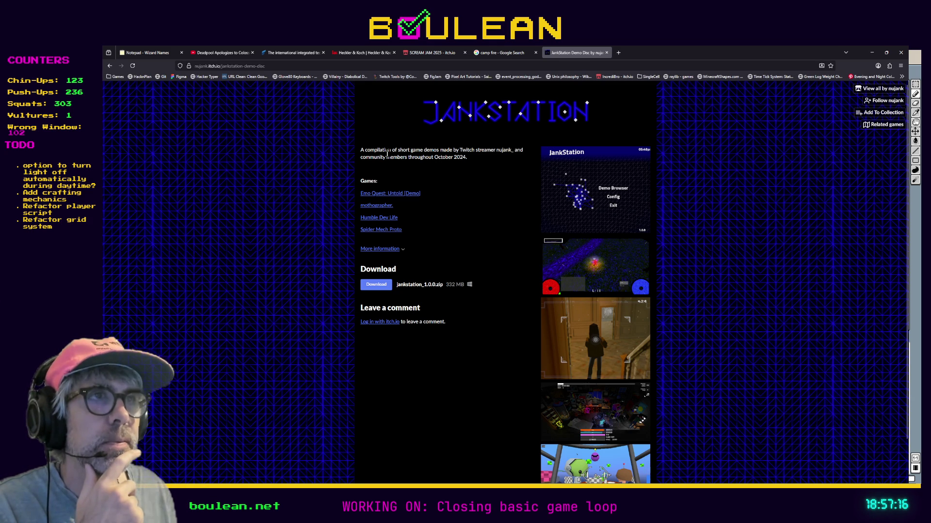
Step: Open the Emo Quest: Untold [Demo] page in a separate tab, view it, and come back
scroll(387, 153, "down", 2)
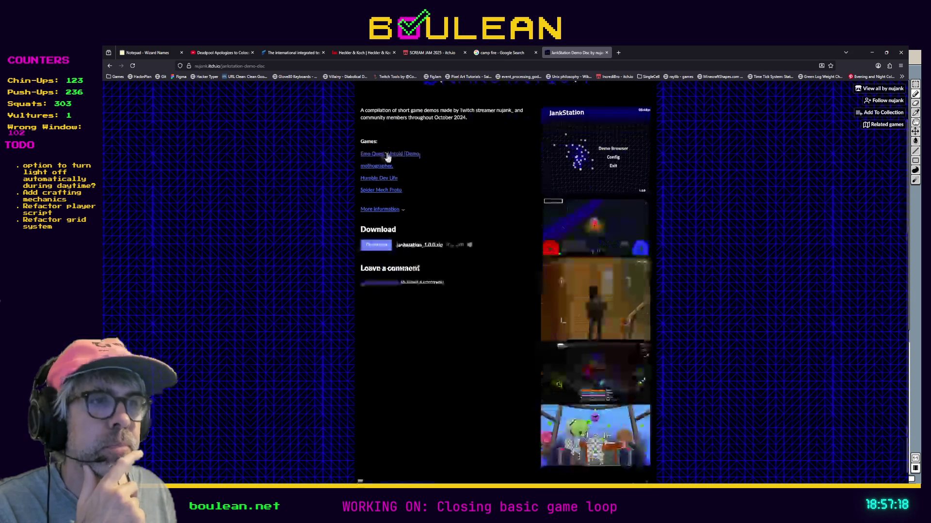
scroll(386, 153, "up", 2)
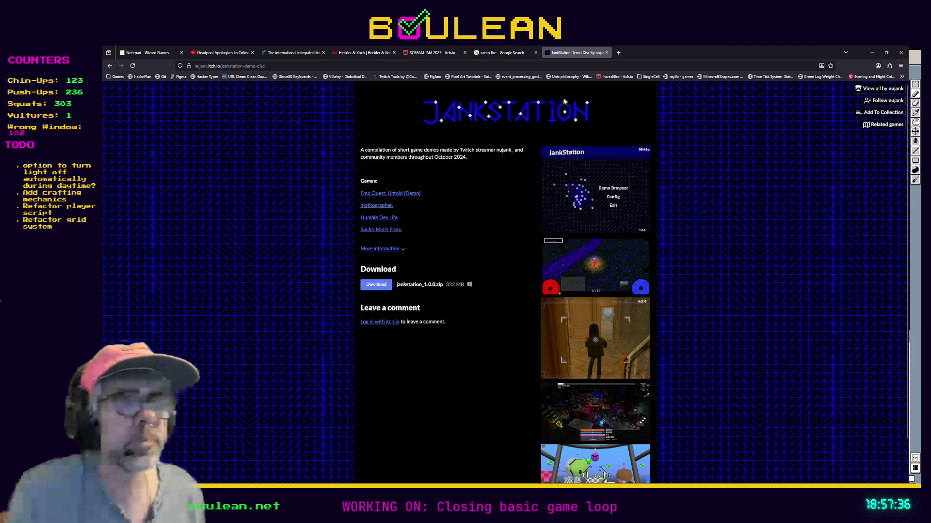
middle_click(388, 194)
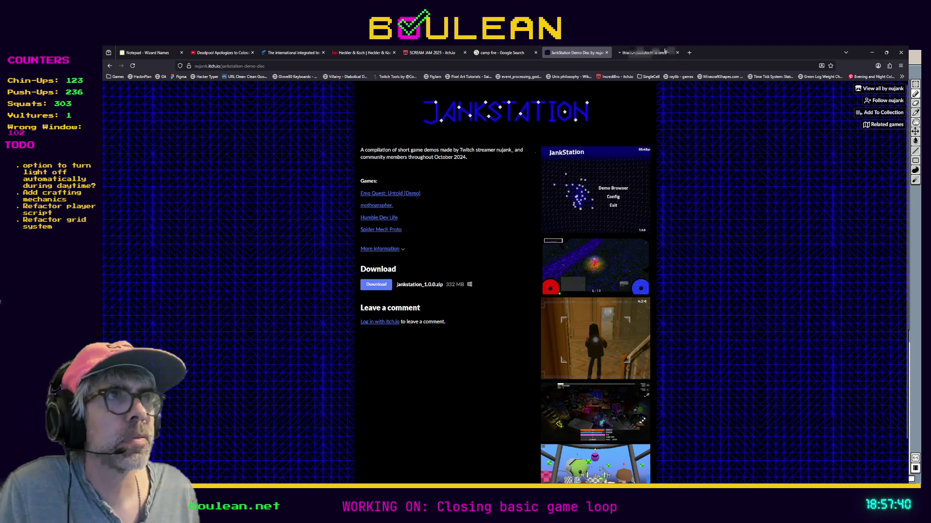
left_click(666, 51)
left_click(576, 52)
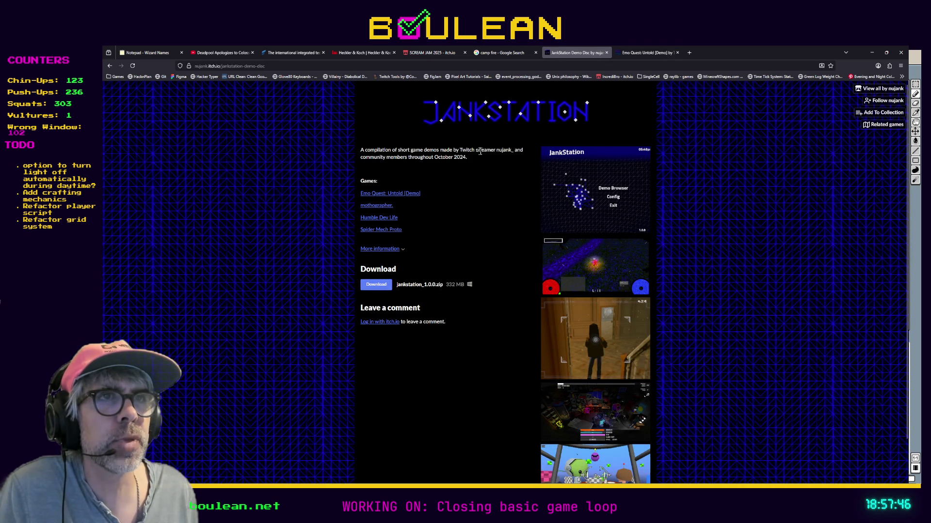
Step: Page through the enlarged JankStation screenshots until the gallery wraps to the first image
left_click(590, 187)
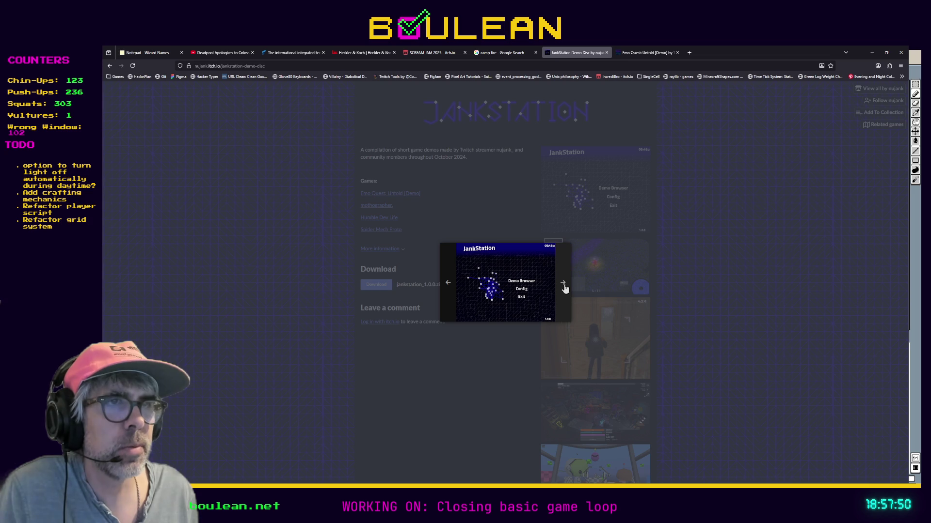
left_click(563, 284)
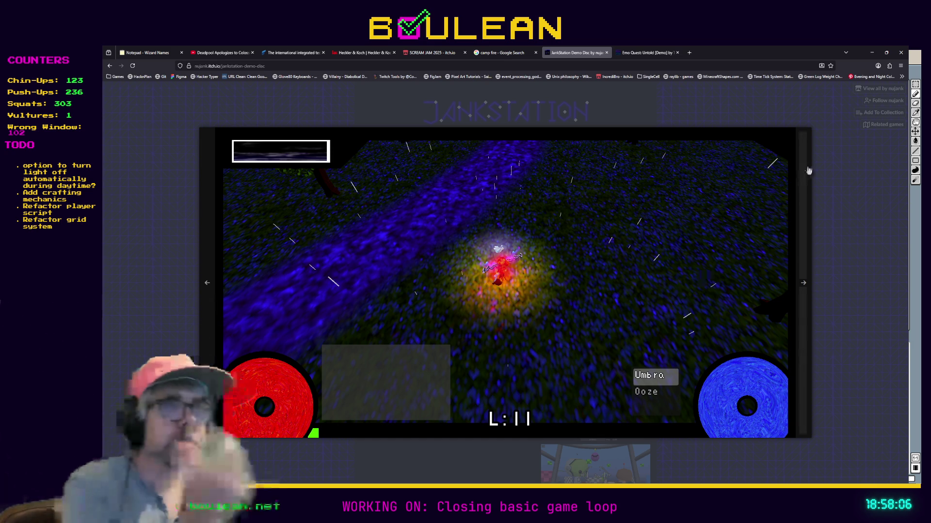
left_click(802, 279)
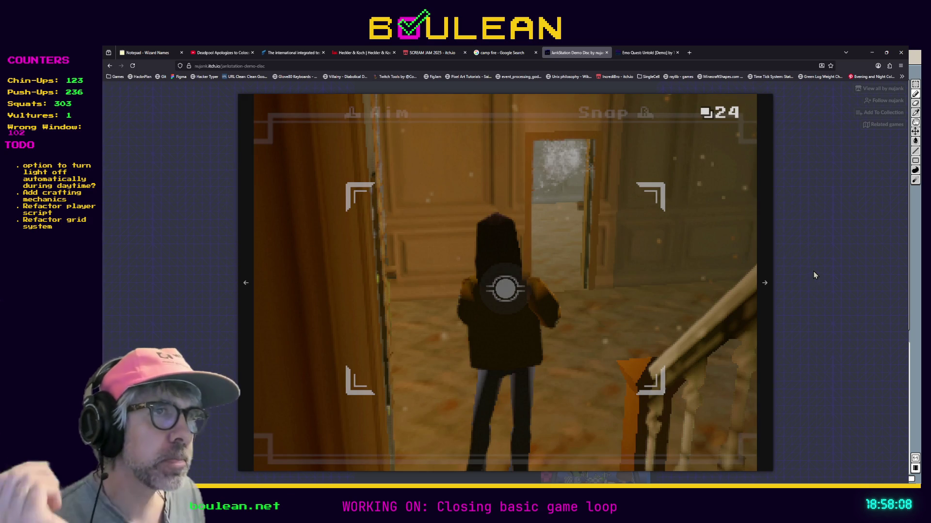
left_click(763, 285)
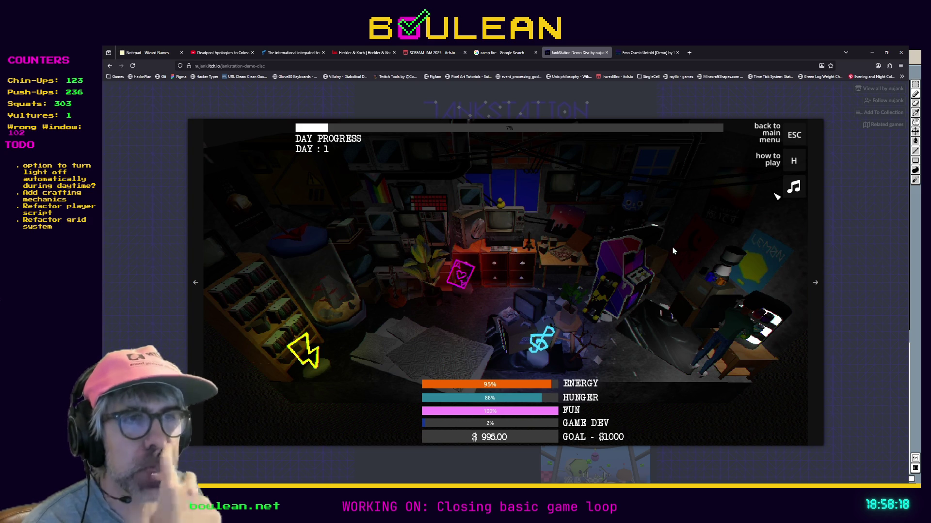
left_click(817, 291)
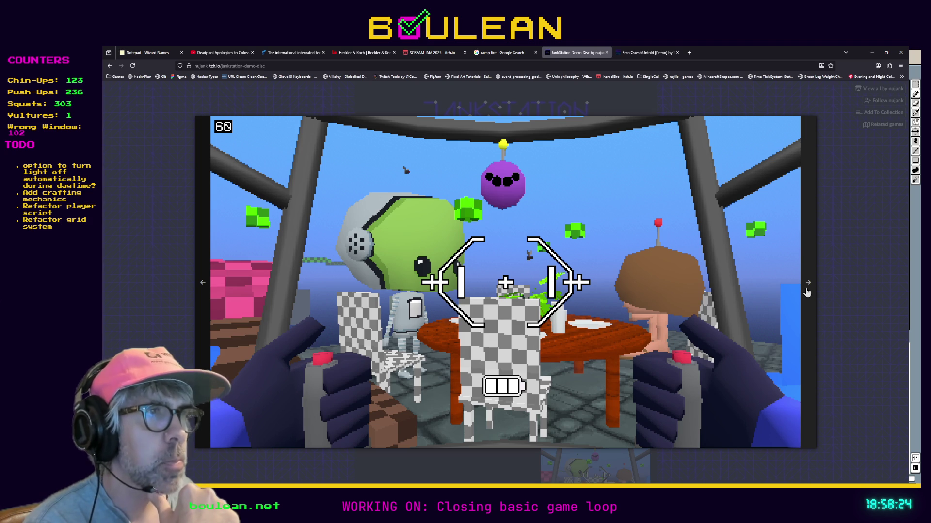
left_click(807, 292)
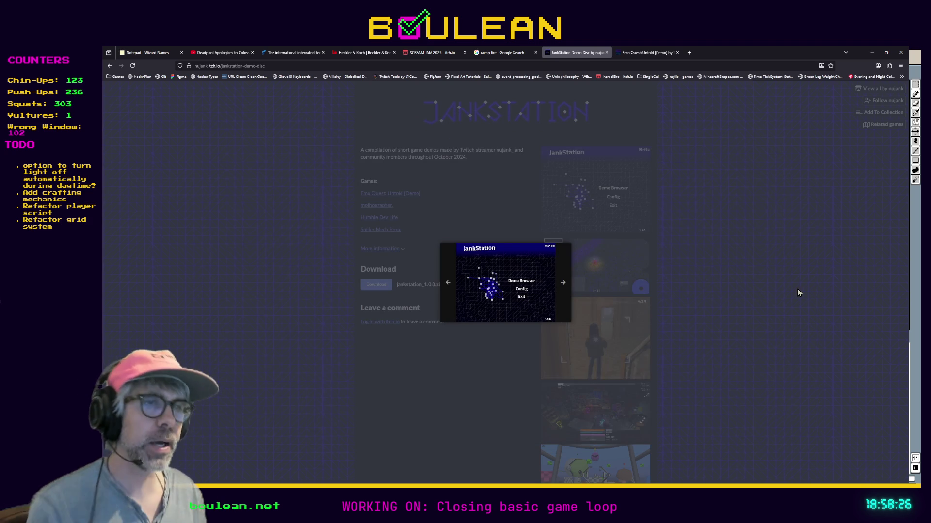
Step: Close the enlarged JankStation screenshot and minimize the browser to return to Aseprite
left_click(787, 293)
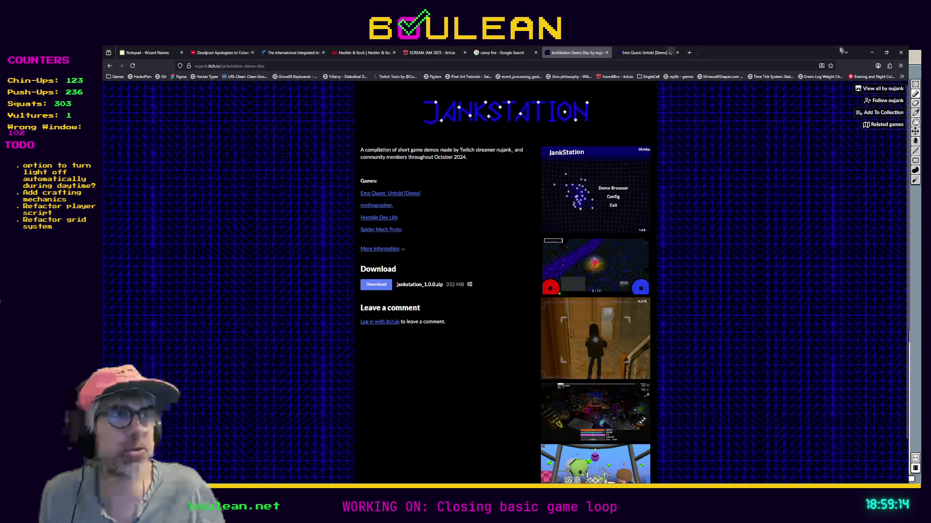
left_click(872, 52)
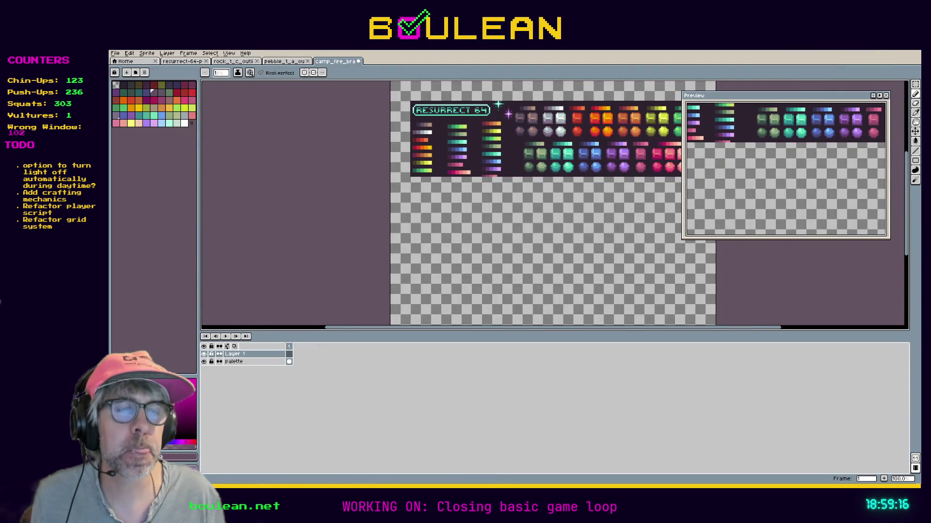
Step: Zoom and scroll the Aseprite canvas to look over the Resurrect 64 palette sheet
scroll(480, 225, "up", 3)
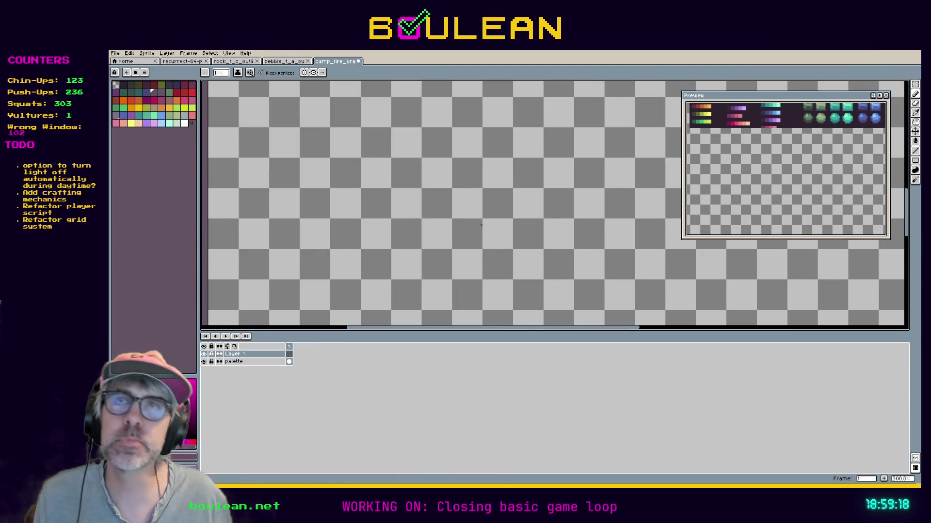
scroll(482, 225, "down", 2)
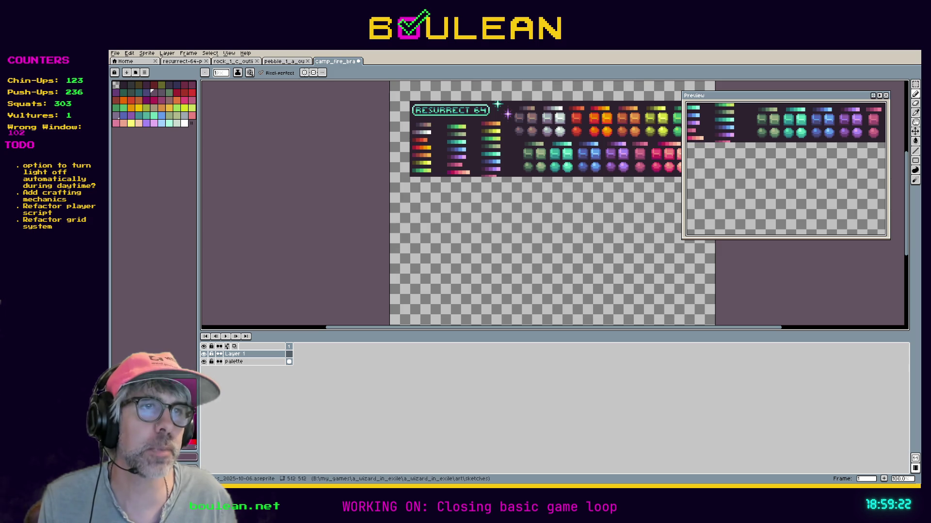
left_click_drag(522, 328, 542, 331)
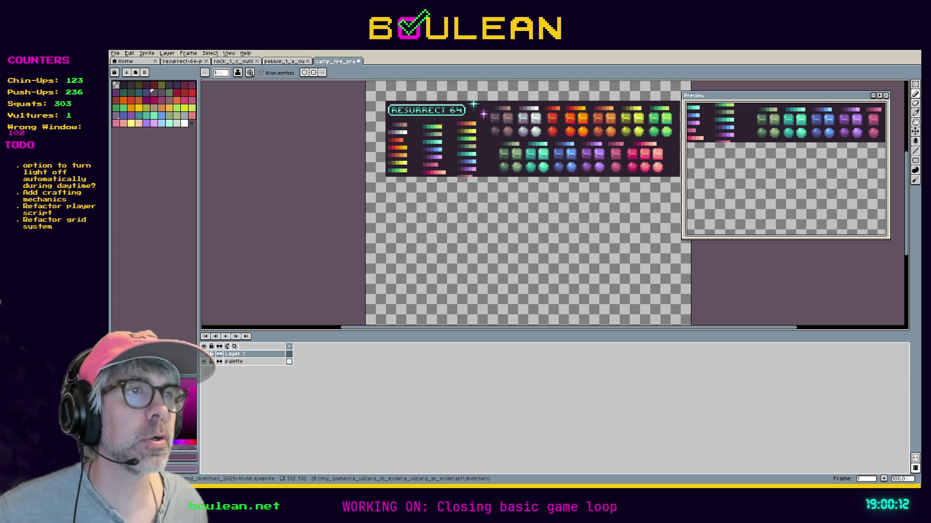
Step: Show the pixel grid, pan to the sheet's top-left artwork, and open the log item sprite
key("v")
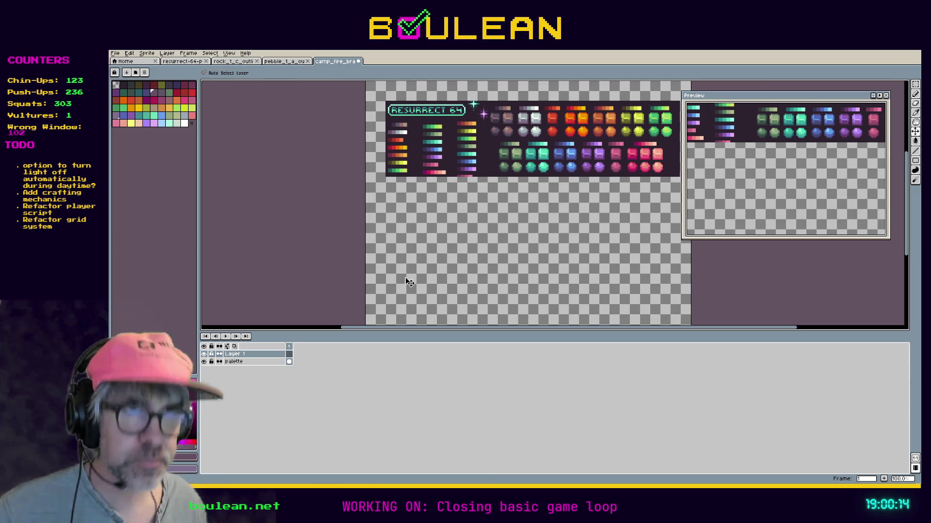
scroll(478, 276, "up", 5)
scroll(457, 260, "down", 1)
key("ctrl+apostrophe")
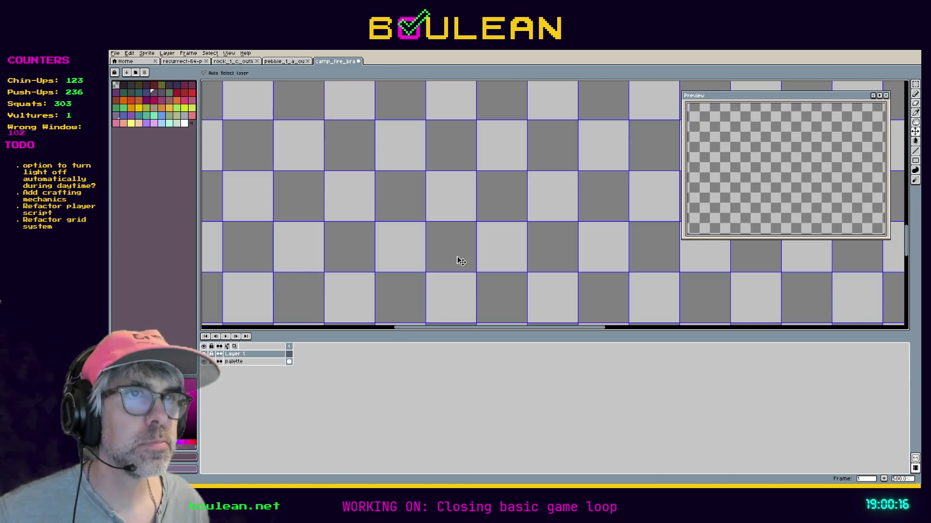
key("h")
mouse_move(351, 156)
left_mouse_down()
mouse_move(424, 258)
mouse_move(518, 268)
left_mouse_up()
left_click_drag(467, 148, 405, 207)
key("v")
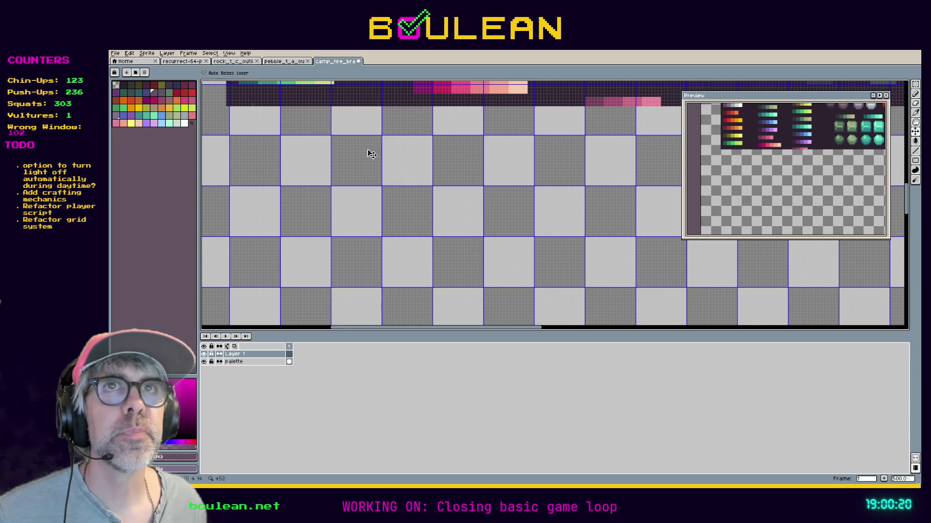
left_click(116, 54)
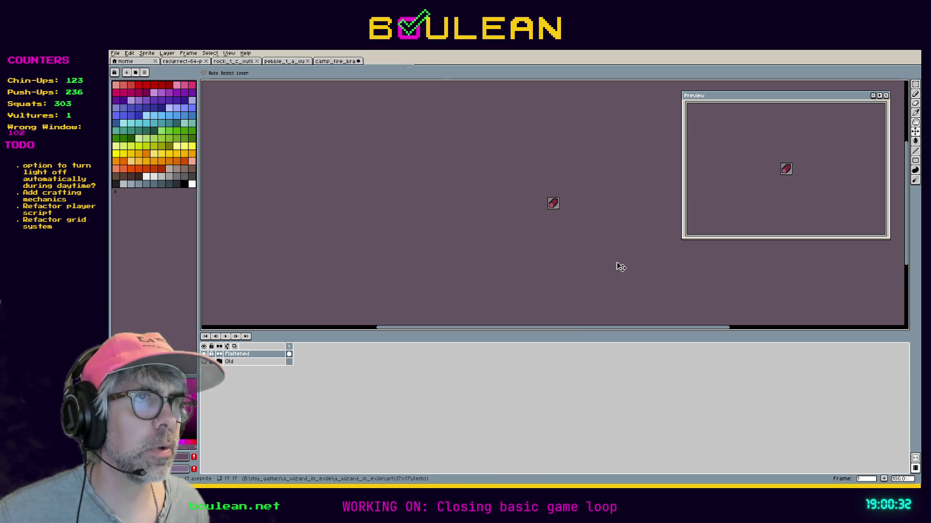
Step: Paste the copied log onto the campfire canvas and nudge it into place
left_click(339, 62)
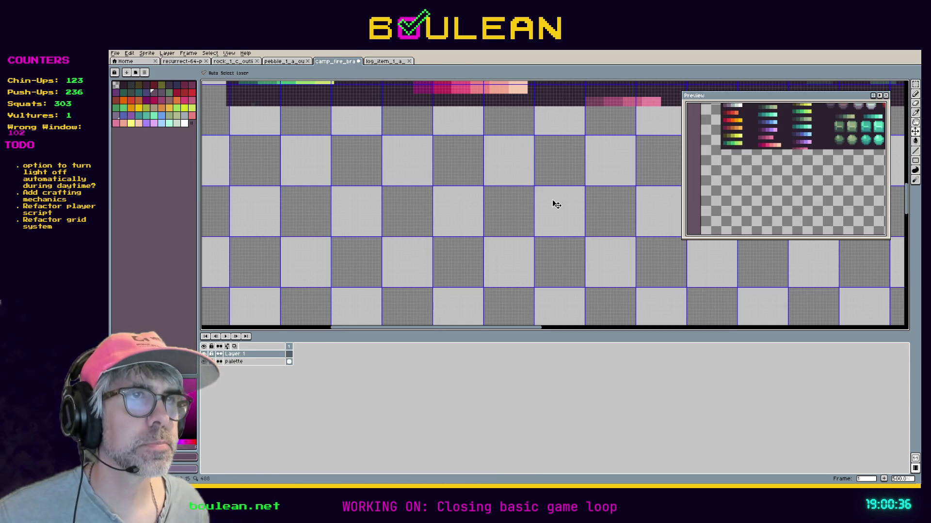
key("ctrl+v")
left_click_drag(556, 214, 557, 217)
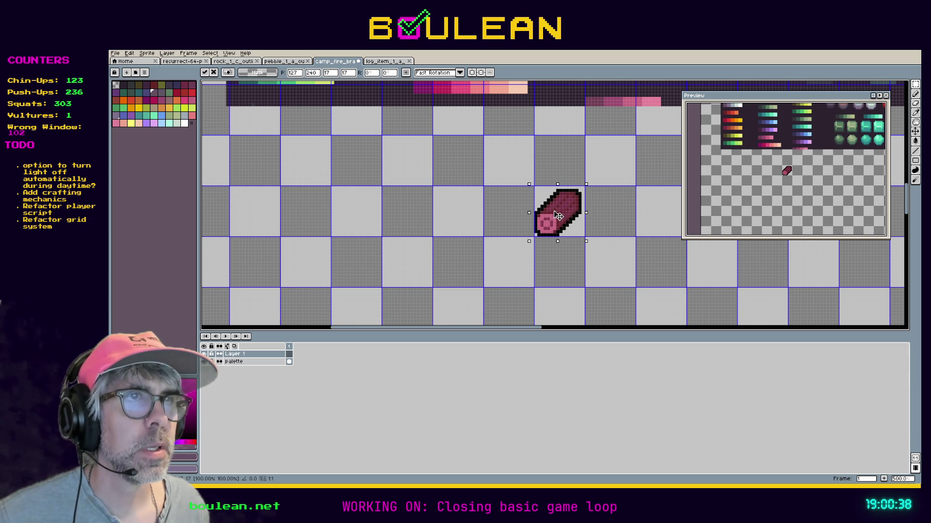
key("Up")
key("Up")
key("Up")
key("Left")
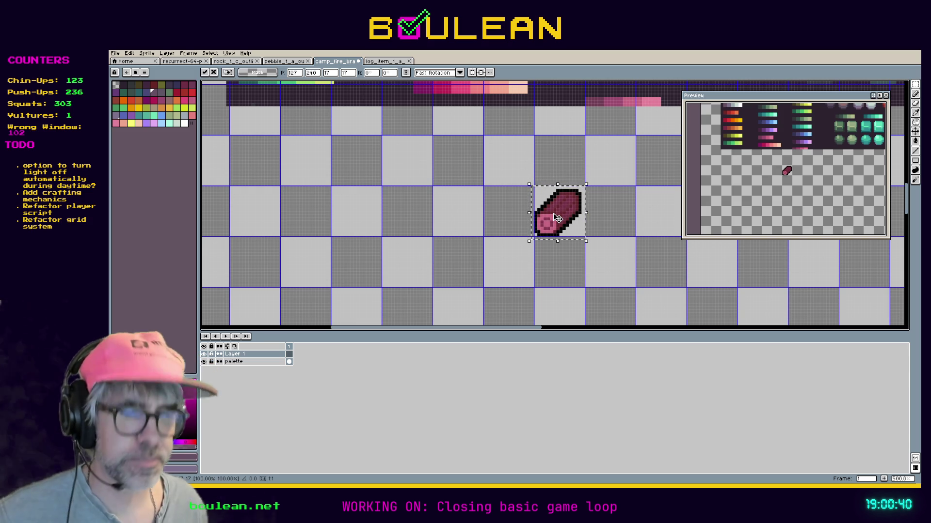
key("Return")
Step: Duplicate the log, flip the copy horizontally, then undo the copy
mouse_move(558, 215)
left_mouse_down()
mouse_move(487, 213)
mouse_move(561, 212)
left_mouse_up()
key("shift+h")
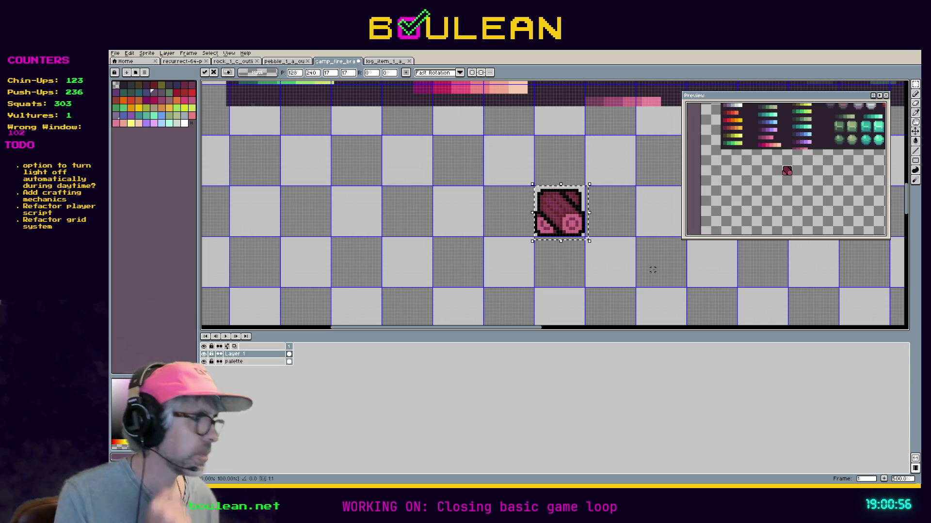
key("ctrl+z")
key("ctrl+z")
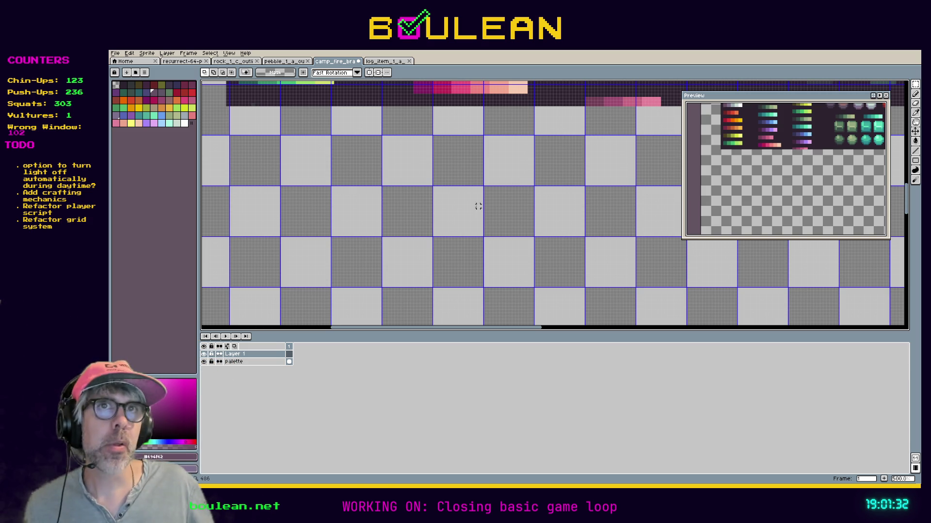
Step: Pan across the palette sheet down to the empty checkerboard area below it
mouse_move(571, 128)
left_mouse_down()
mouse_move(519, 249)
mouse_move(485, 271)
mouse_move(476, 164)
mouse_move(322, 224)
left_mouse_up()
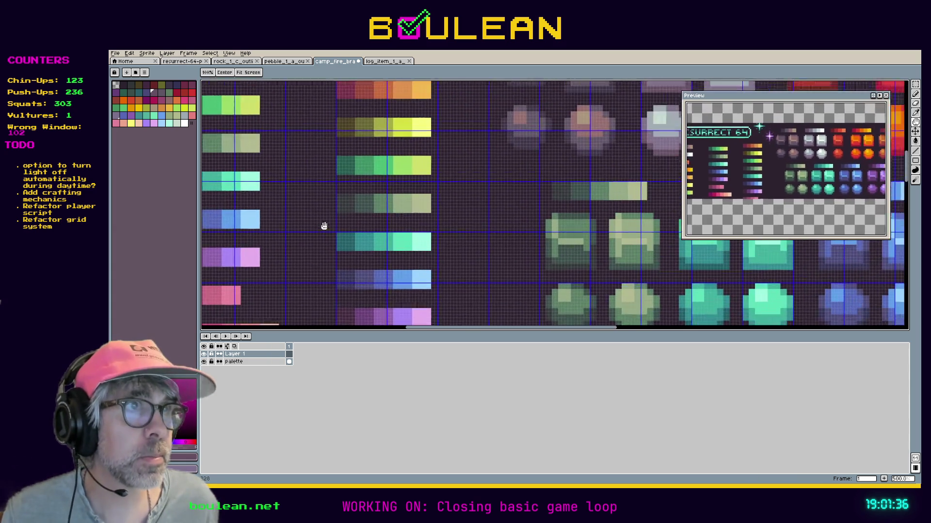
left_click_drag(419, 181, 320, 261)
left_click_drag(582, 207, 359, 216)
mouse_move(554, 204)
left_mouse_down()
mouse_move(474, 208)
mouse_move(443, 227)
left_mouse_up()
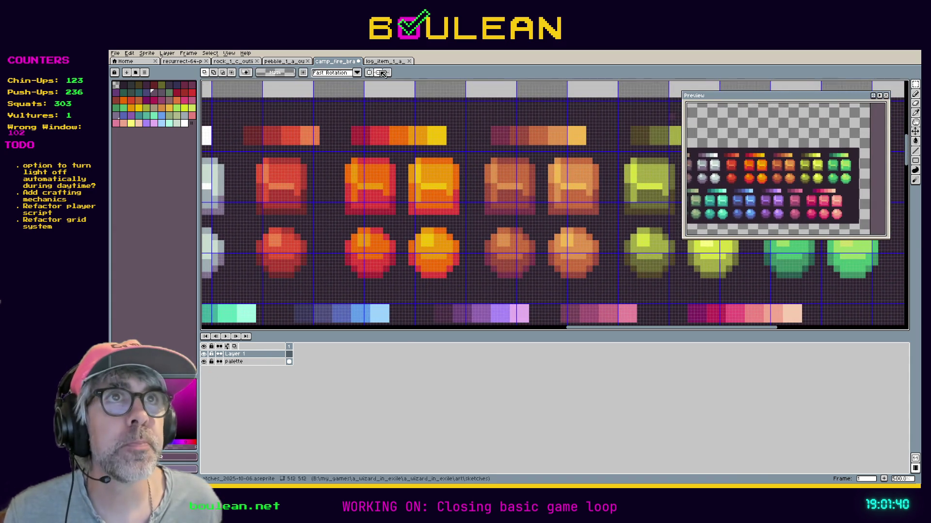
left_click_drag(466, 305, 473, 96)
left_click_drag(413, 273, 493, 157)
scroll(446, 170, "down", 5)
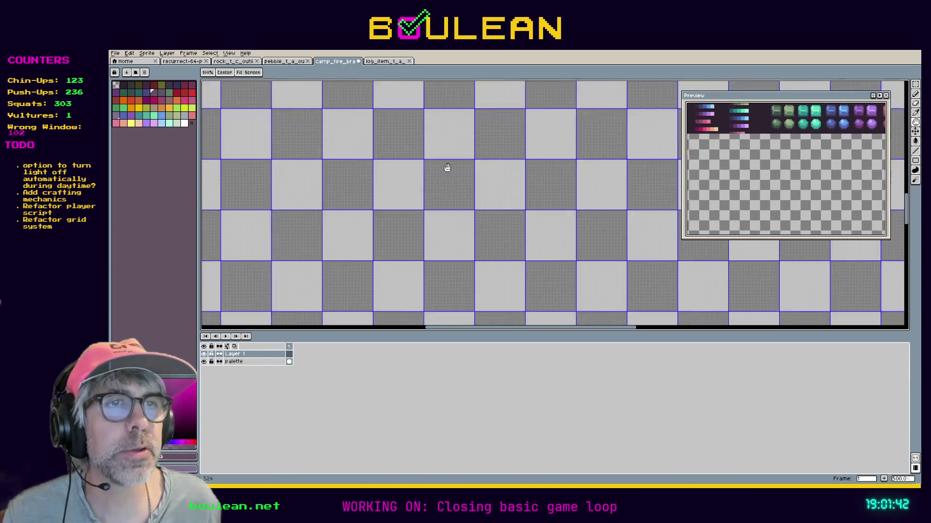
scroll(418, 181, "down", 1)
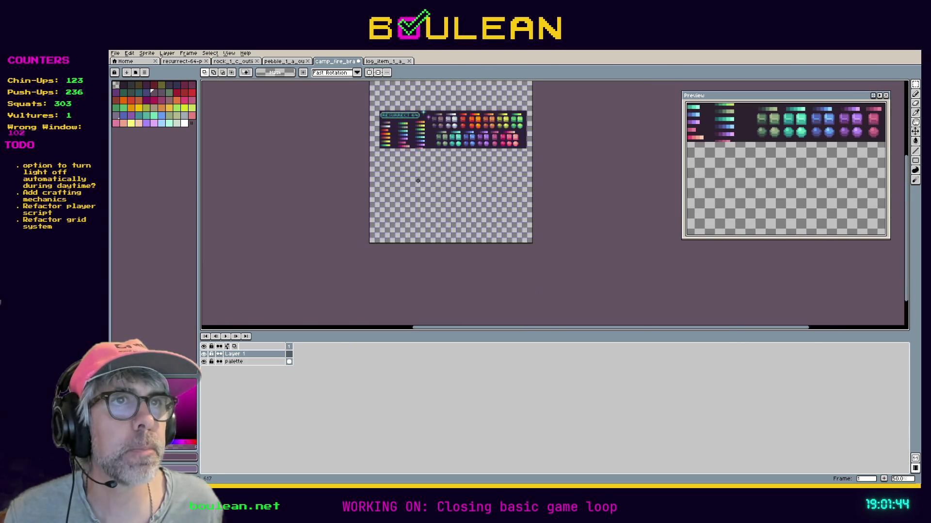
Step: Paste the log and drag it down into the empty area below the palette
key("ctrl+v")
scroll(464, 179, "down", 2)
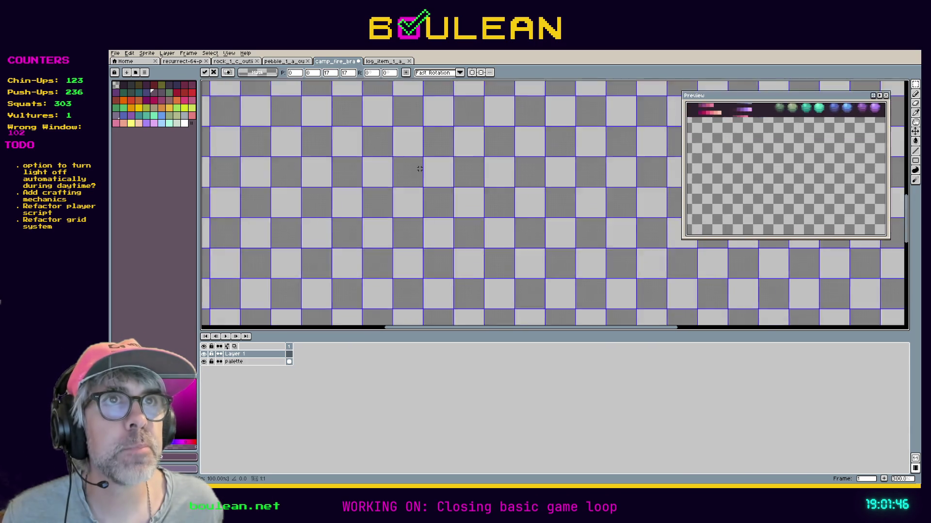
scroll(380, 132, "up", 1)
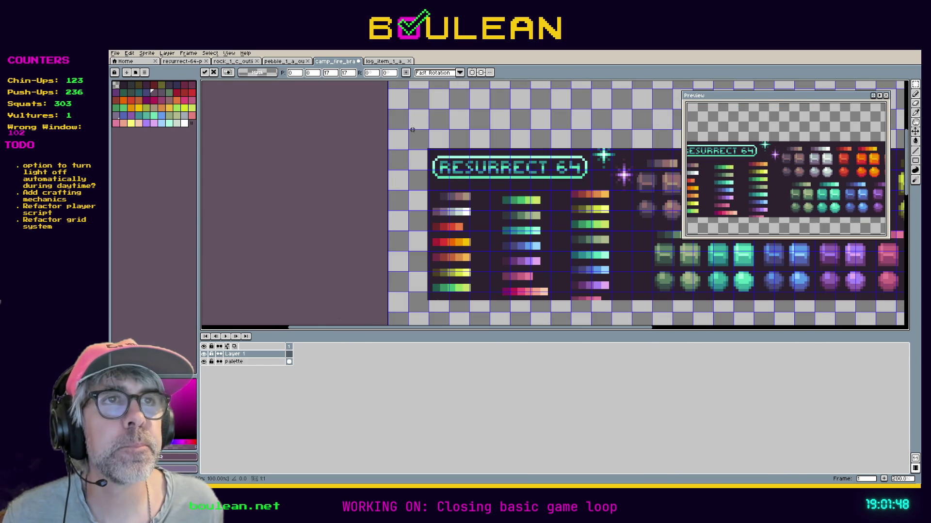
key("ctrl+v")
mouse_move(401, 99)
left_mouse_down()
mouse_move(498, 167)
mouse_move(587, 291)
mouse_move(504, 152)
mouse_move(493, 249)
mouse_move(506, 269)
left_mouse_up()
key("space")
scroll(545, 271, "up", 2)
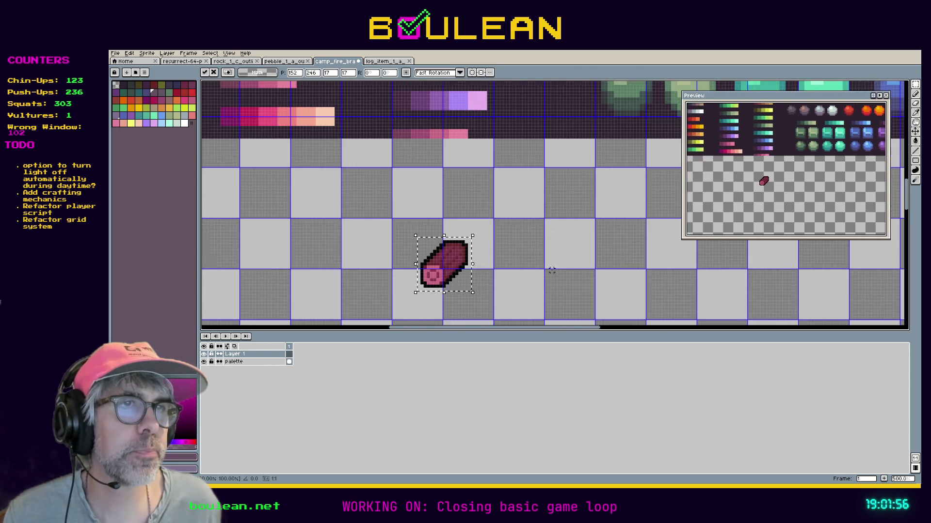
Step: Deselect the log, sample its dark red, and draw a short diagonal stroke right of it
left_click(453, 256)
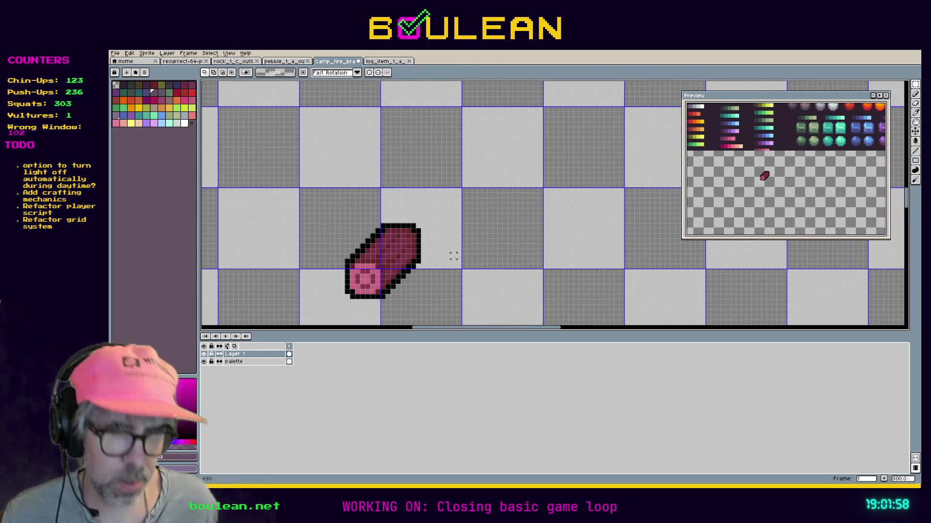
key("i")
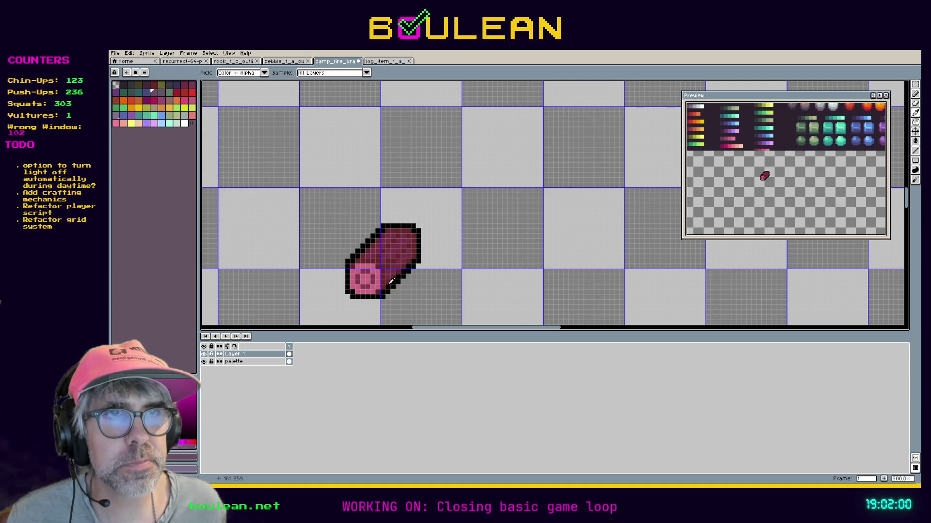
key("b")
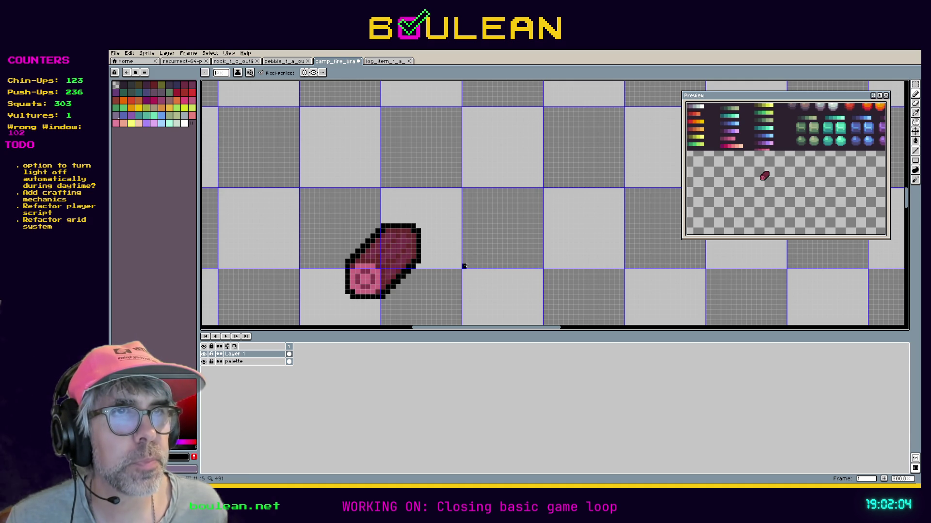
key("i")
left_click(389, 279)
key("b")
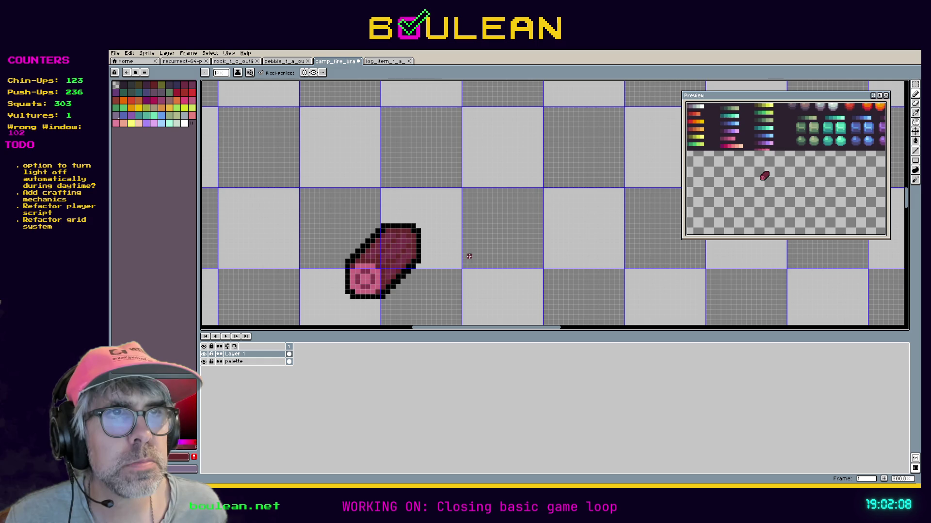
left_click_drag(469, 256, 489, 246)
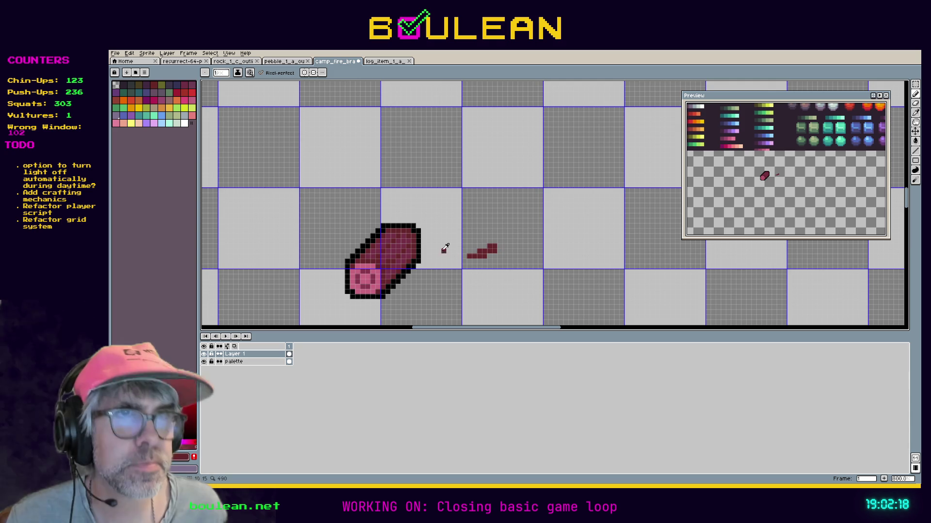
Step: Set the background colour to the log's dark red and extend the stroke's bottom row rightward
key("i")
right_click(401, 255)
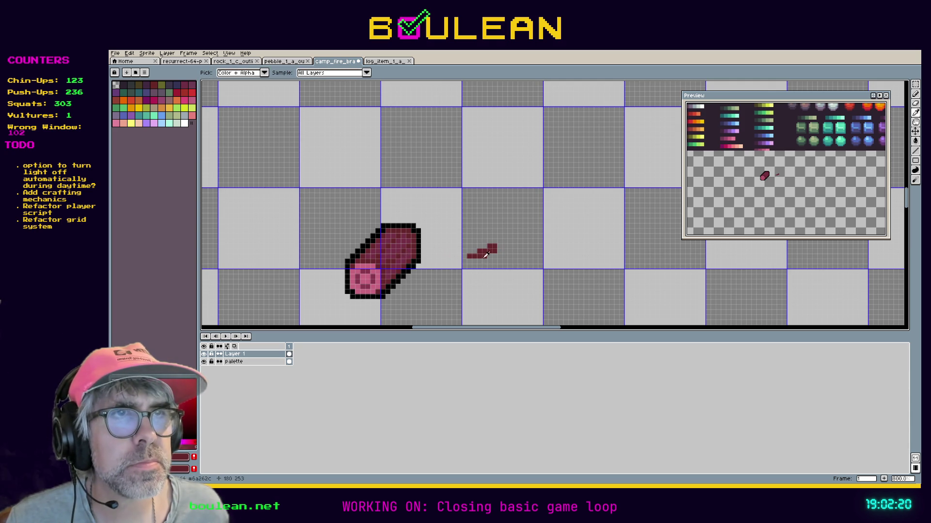
key("b")
left_click_drag(490, 257, 495, 256)
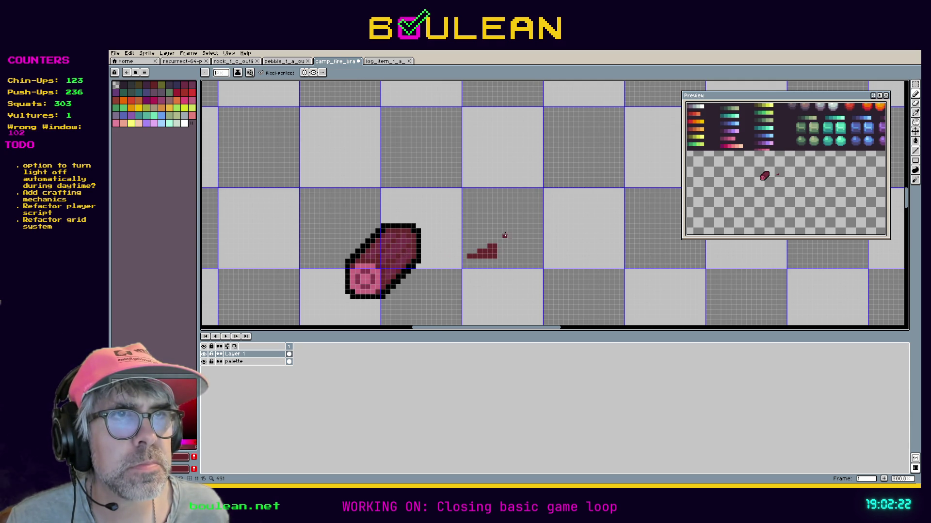
scroll(505, 236, "up", 4)
scroll(505, 236, "down", 1)
Step: Build the dark red shape up and over to the right
key("i")
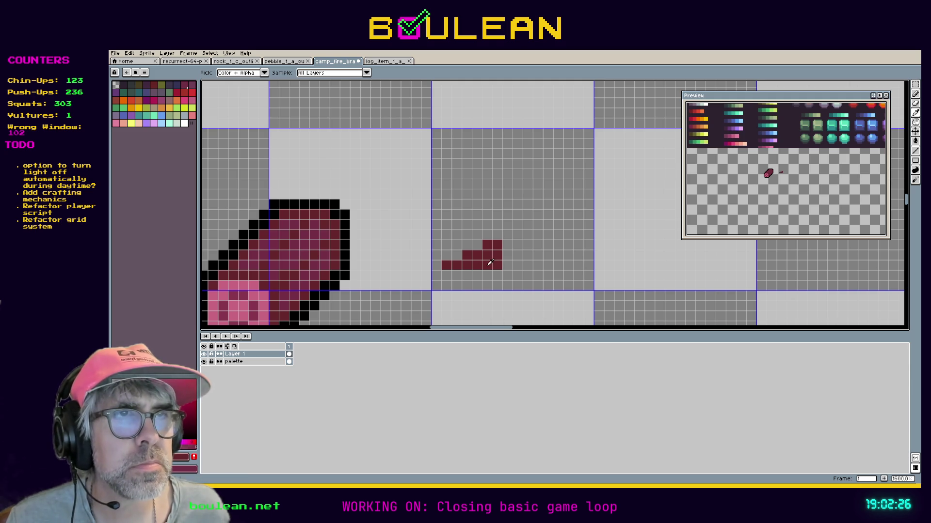
key("b")
left_click(507, 254)
mouse_move(507, 252)
left_mouse_down()
mouse_move(517, 245)
mouse_move(507, 264)
mouse_move(523, 252)
mouse_move(527, 265)
mouse_move(537, 255)
mouse_move(537, 266)
left_mouse_up()
Step: Extend the lower rows further right, fill the gap pixels, and widen the top row by one
left_click(579, 272)
key("ctrl+z")
left_click(578, 265)
left_click(570, 267)
left_click(566, 259)
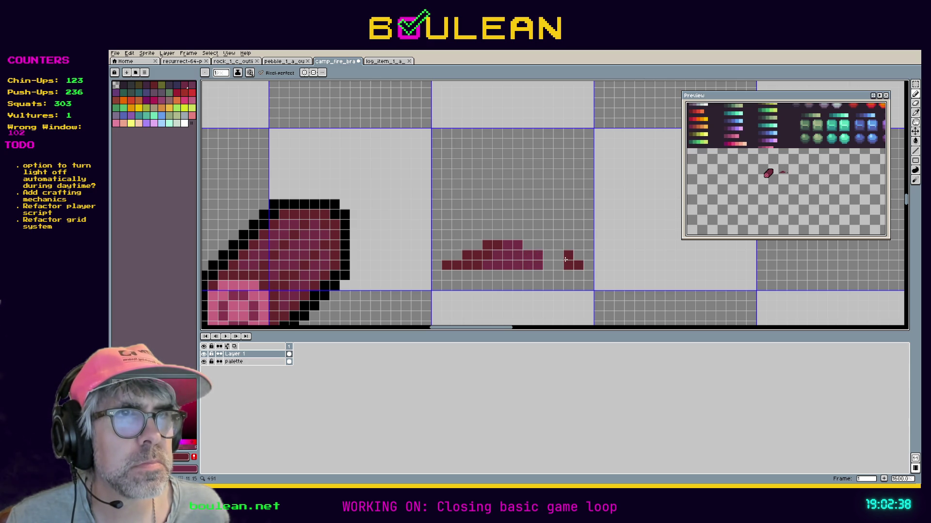
key("ctrl+z")
left_click(548, 255)
left_click_drag(558, 255, 559, 263)
left_click(551, 262)
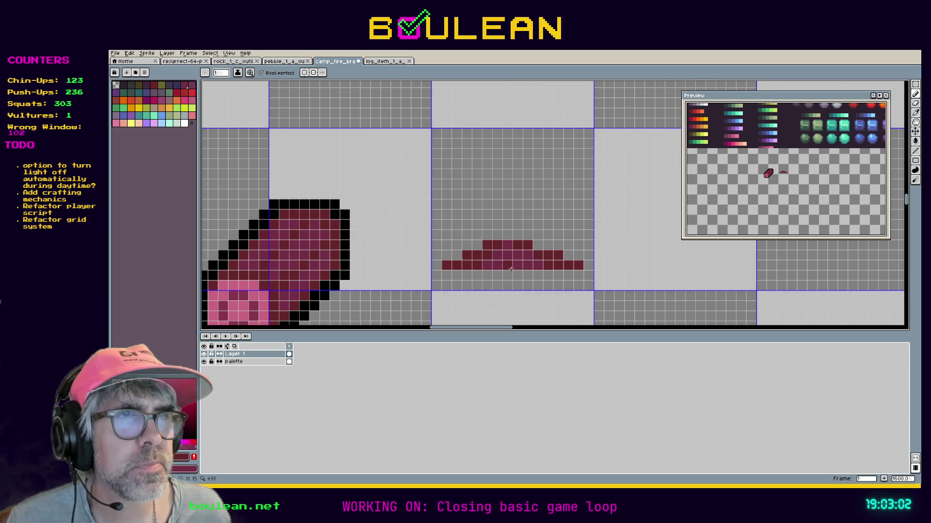
left_click(537, 247)
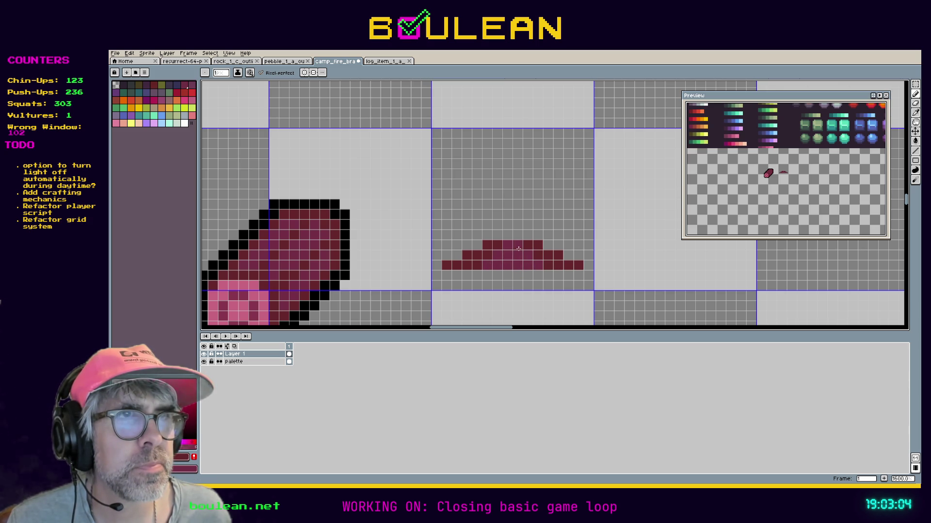
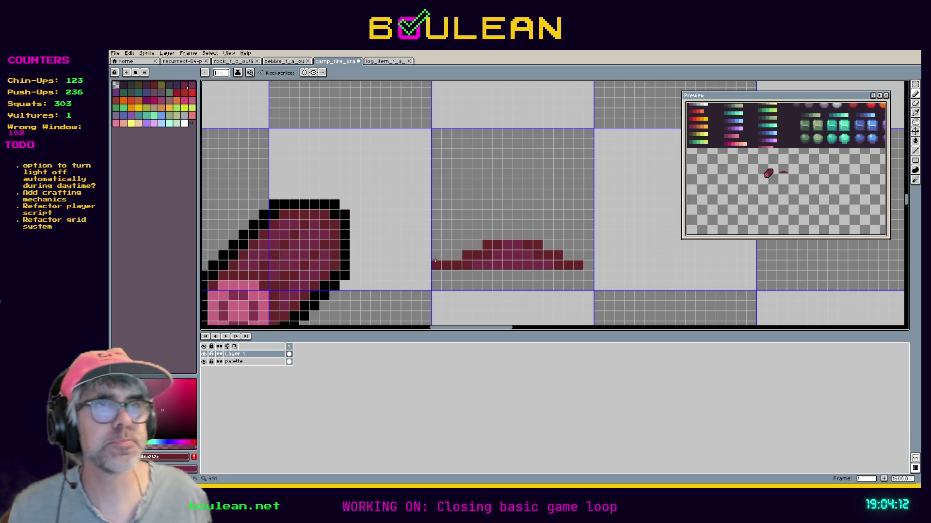
Step: Set the grid cells to 17 by 17 pixels, then marquee-select the whole ash mound
left_click(148, 54)
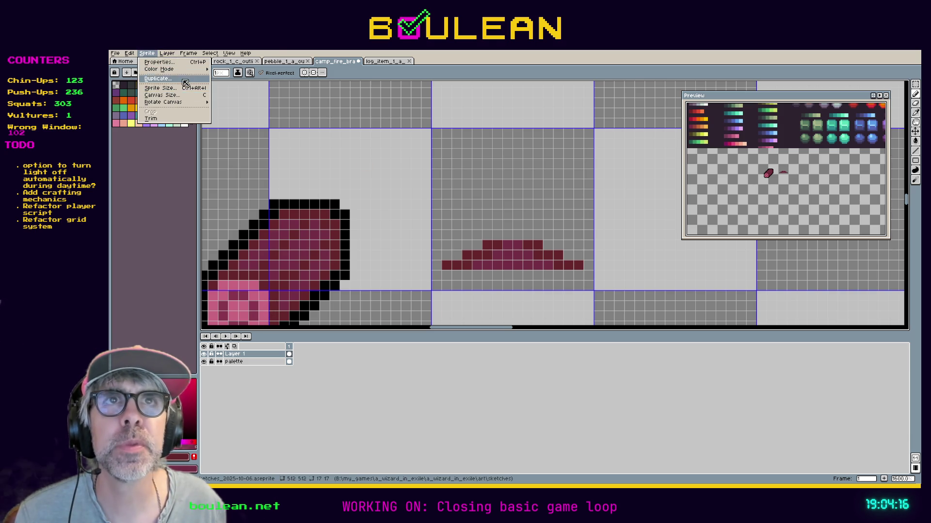
mouse_move(228, 57)
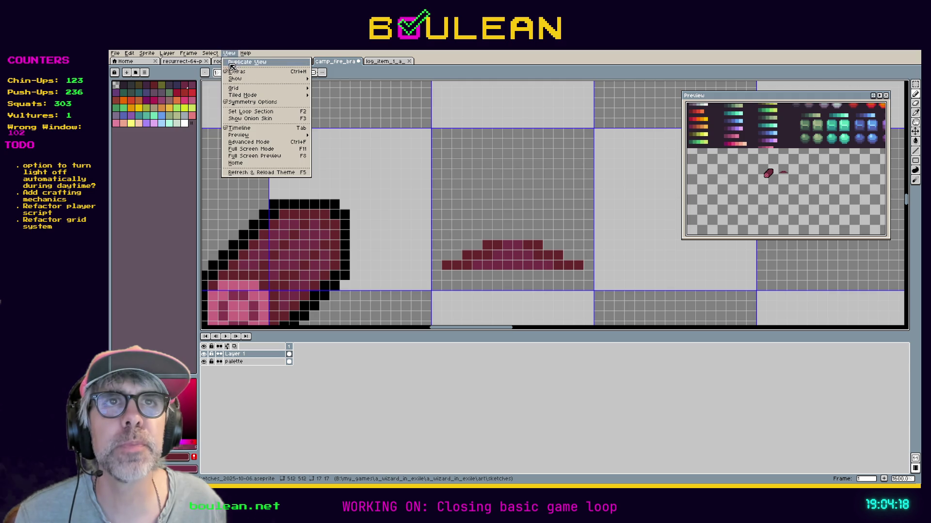
mouse_move(260, 91)
left_click(324, 89)
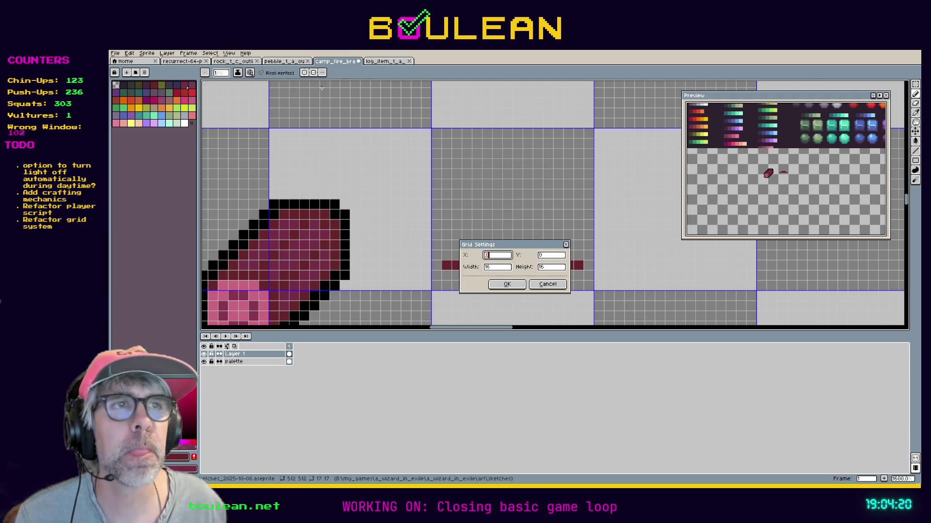
key("Tab")
key("Tab")
type("17")
key("Tab")
type("17")
key("Return")
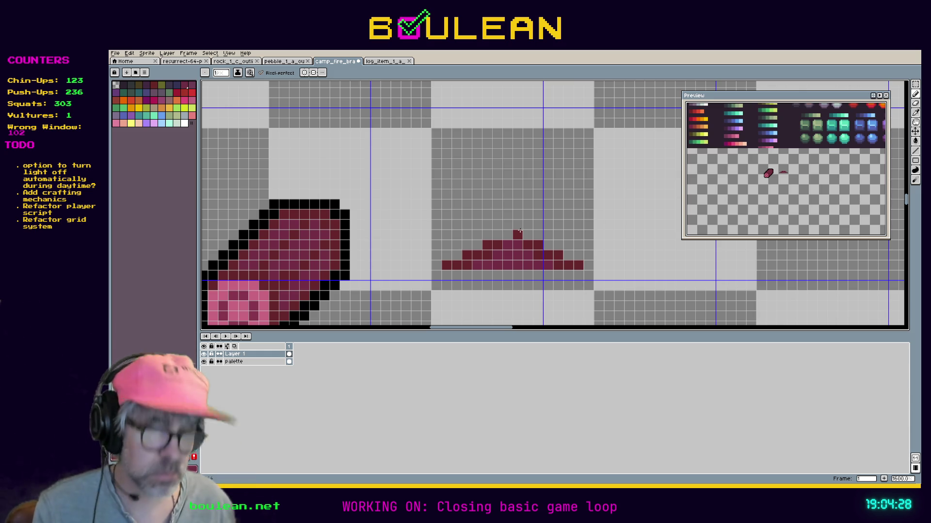
key("m")
left_click_drag(615, 282, 398, 198)
Step: Move the ash mound right into the next grid cell and shift its left part one pixel left
mouse_move(515, 269)
left_mouse_down()
mouse_move(671, 277)
mouse_move(635, 272)
left_mouse_up()
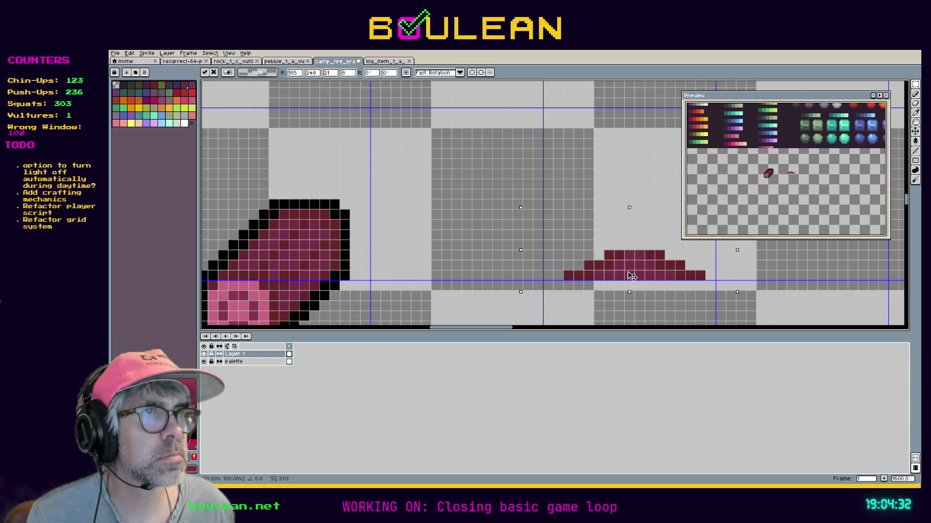
key("ctrl+d")
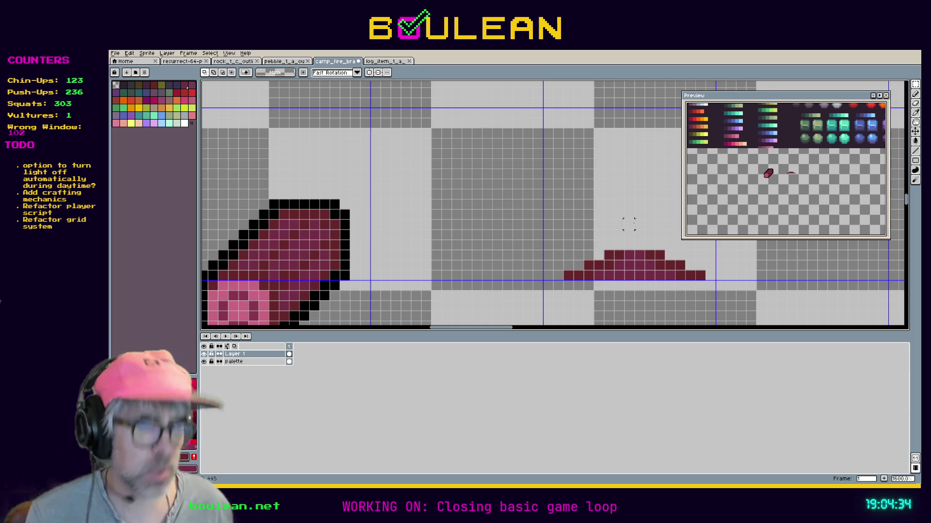
mouse_move(553, 230)
left_mouse_down()
mouse_move(636, 291)
mouse_move(624, 276)
left_mouse_up()
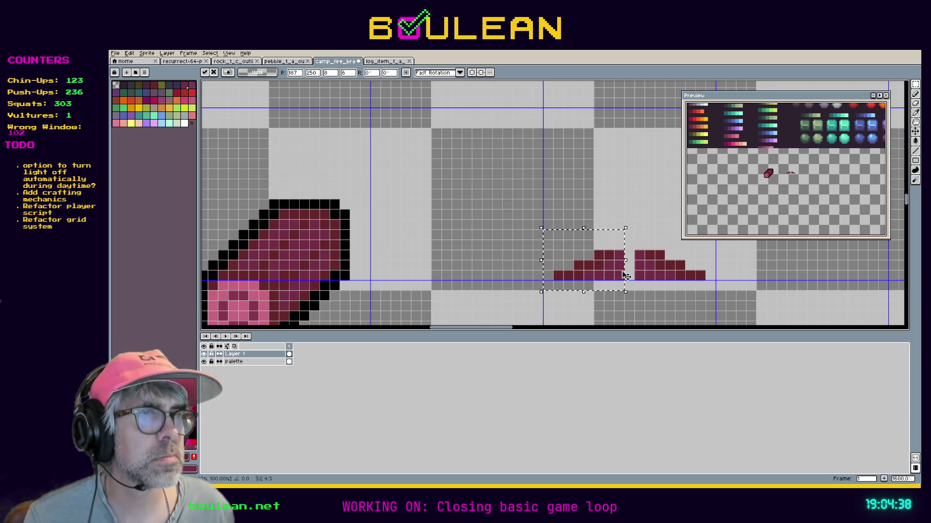
key("ctrl+d")
Step: Fill the gaps in the mound's top, middle and bottom rows with its dark red
key("i")
left_click(641, 267)
key("b")
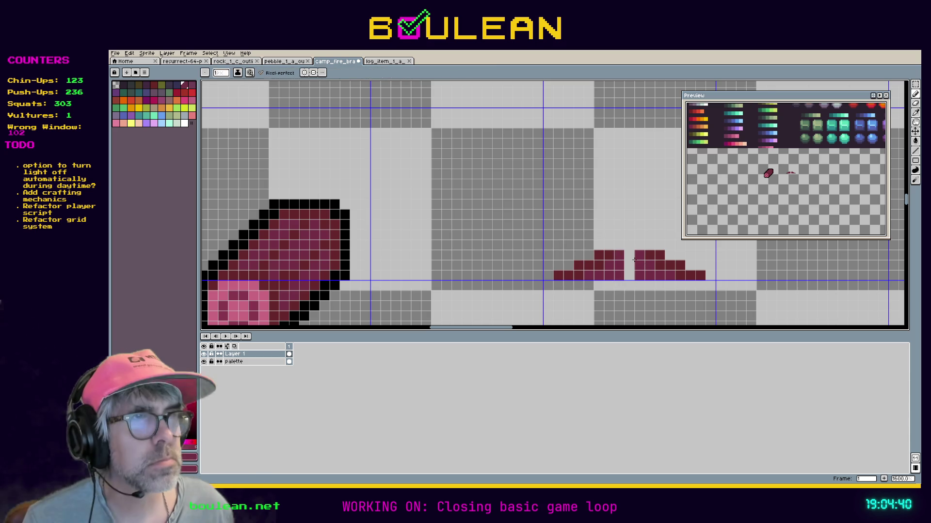
left_click(629, 256)
left_click(629, 266)
left_click(629, 275)
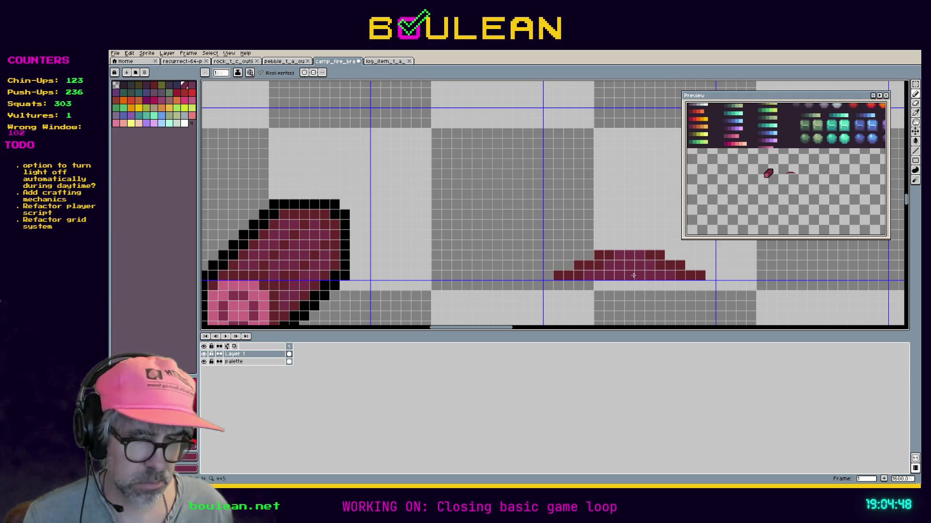
Step: Add dark red pixels along the mound's top to build it into a pointed peak
key("i")
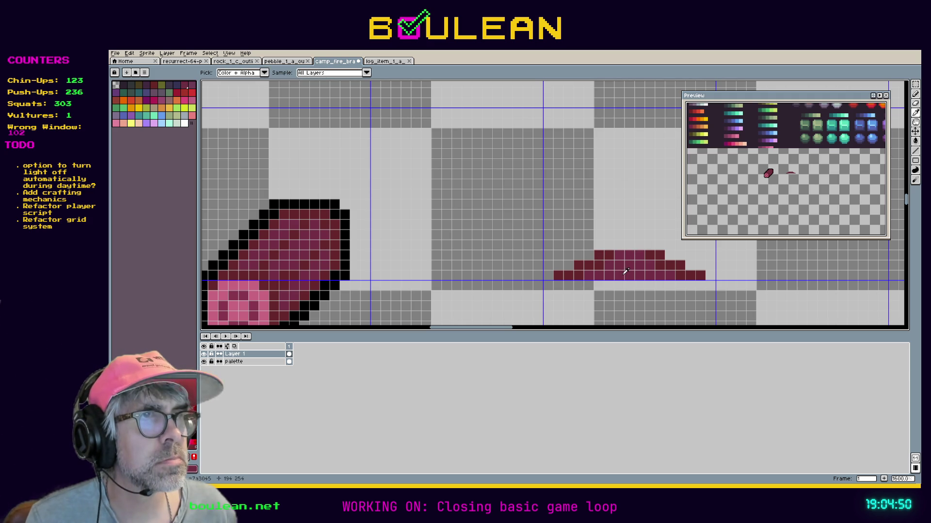
key("b")
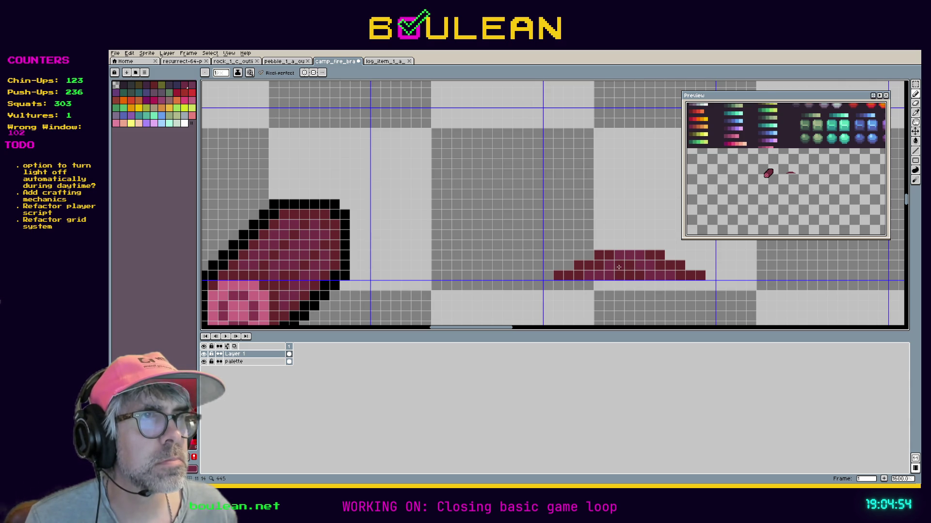
left_click(642, 248)
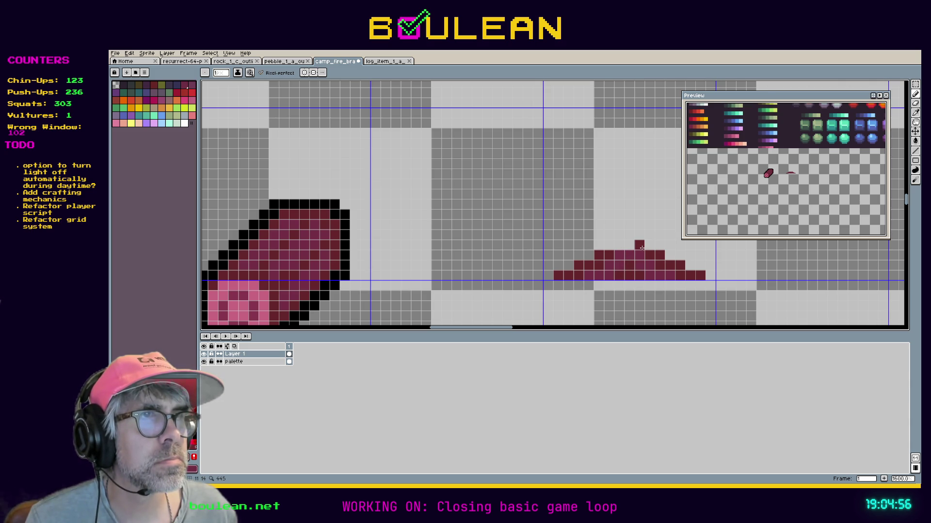
left_click(649, 245)
left_click_drag(609, 246, 614, 249)
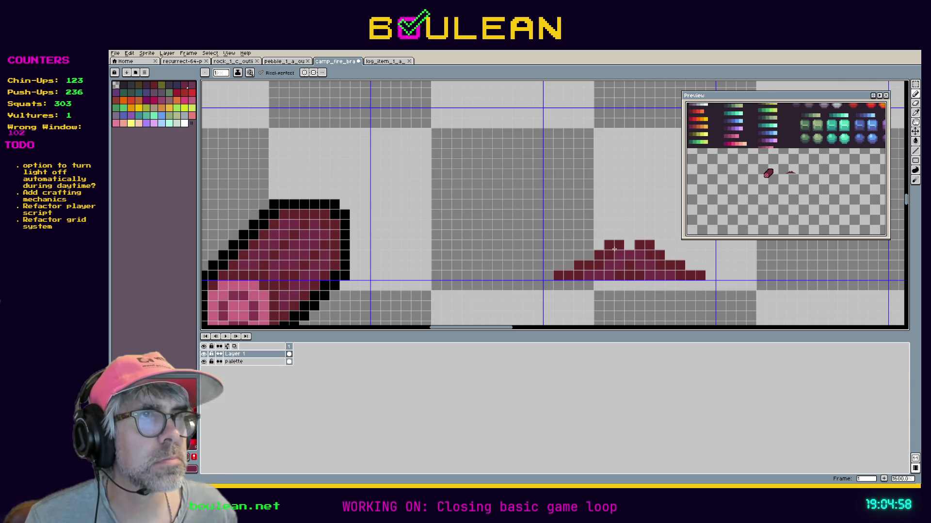
left_click(626, 248)
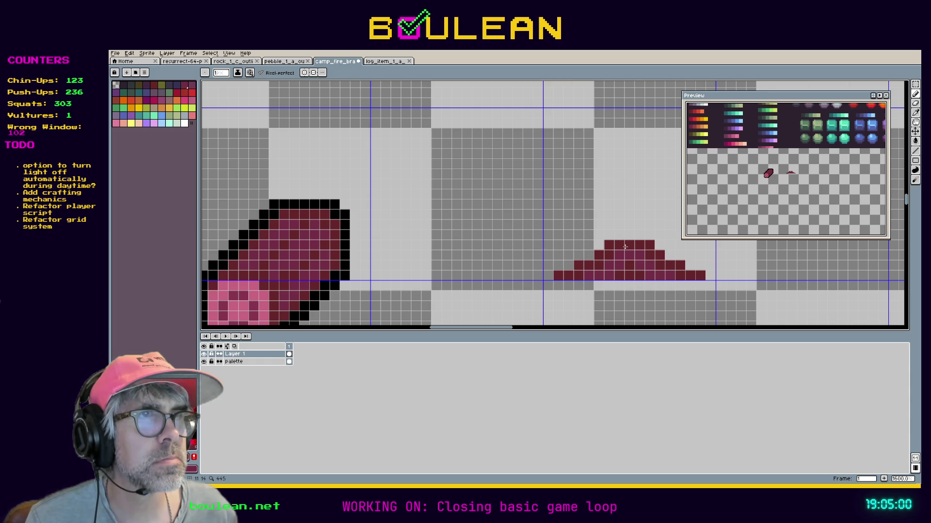
key("ctrl+z")
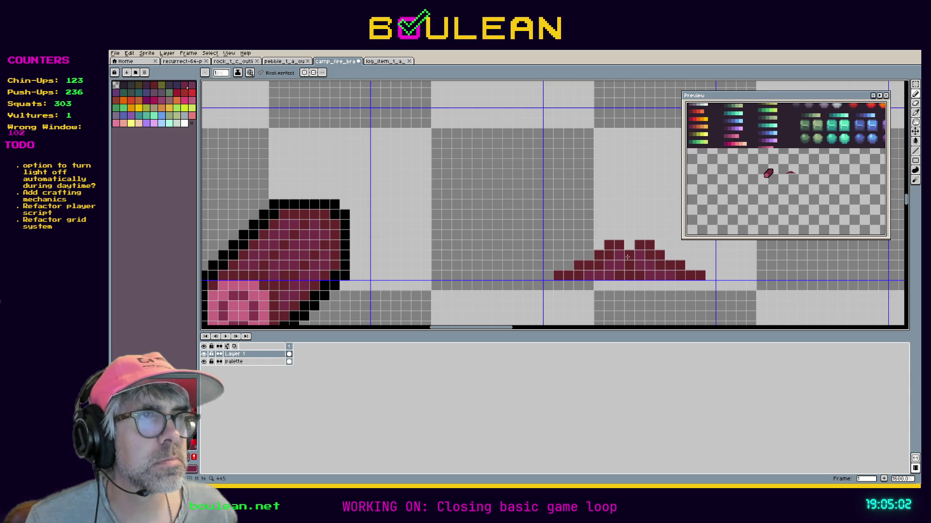
left_click(628, 246)
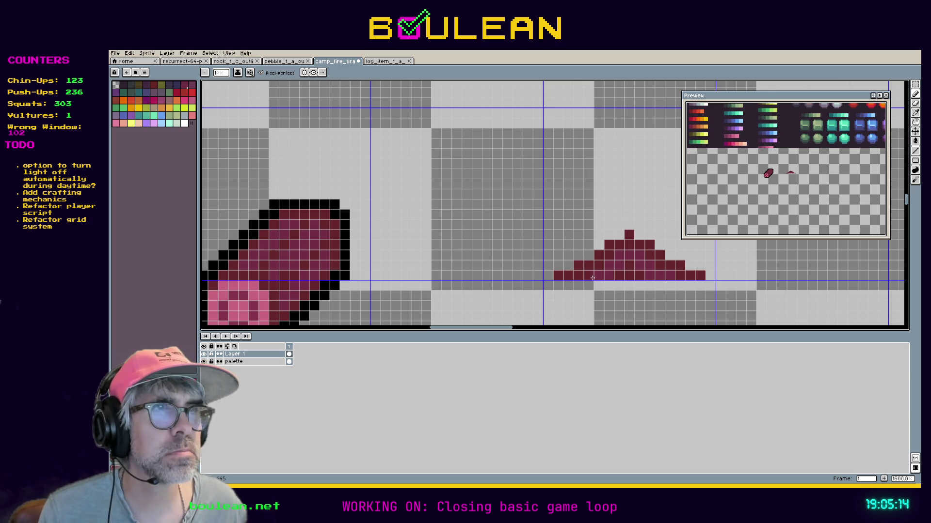
Step: Try light-pink pixels in the mound's middle, then undo them
key("i")
key("b")
left_click(619, 275)
left_click(629, 275)
left_click(629, 265)
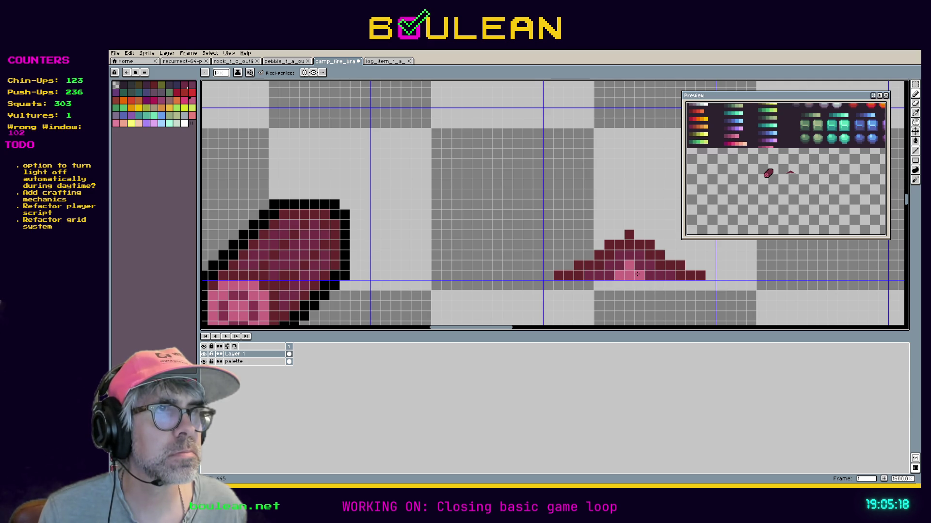
key("ctrl+z")
key("ctrl+z")
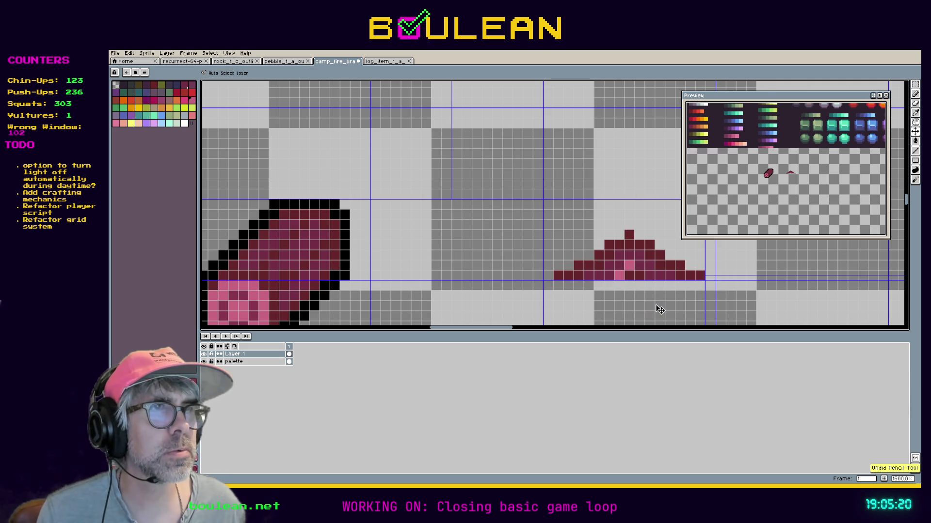
Step: Hide the pixel grid and centre the mound in the view, ready to draw again
key("ctrl+shift+apostrophe")
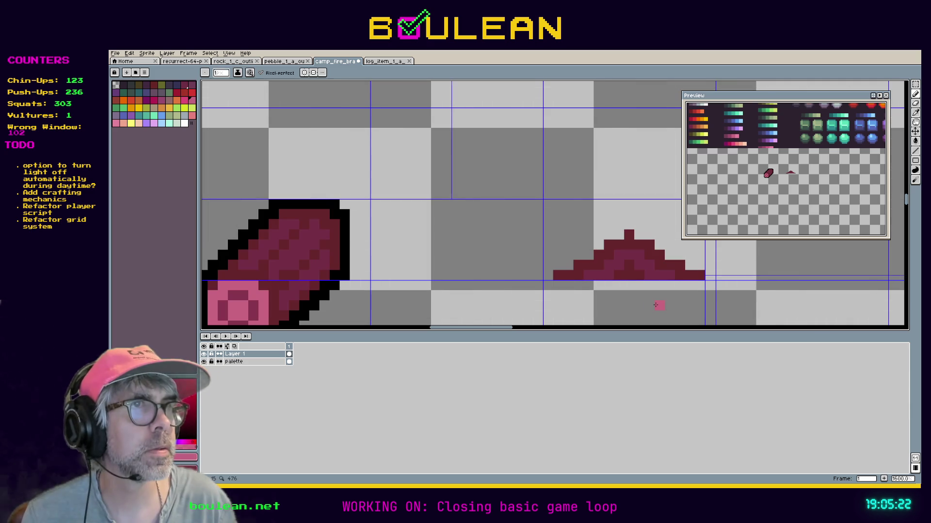
key("h")
left_click_drag(682, 300, 615, 307)
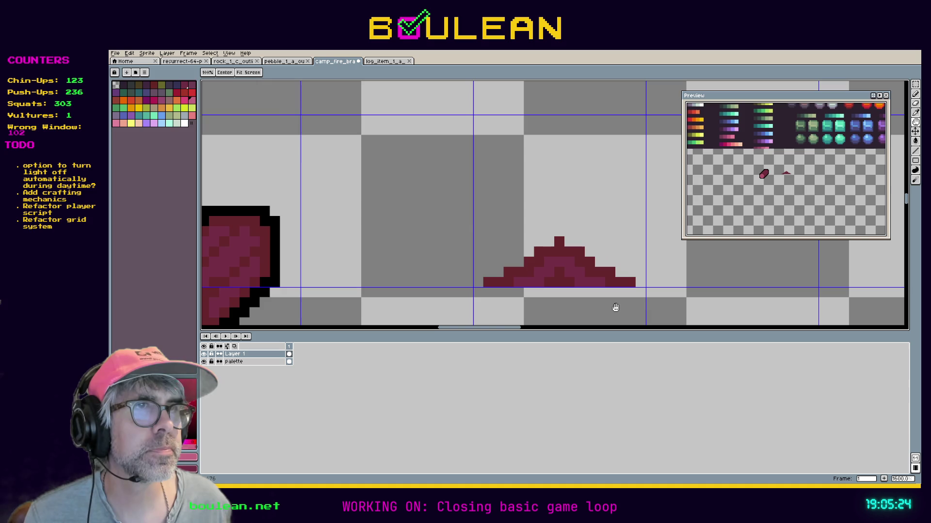
key("b")
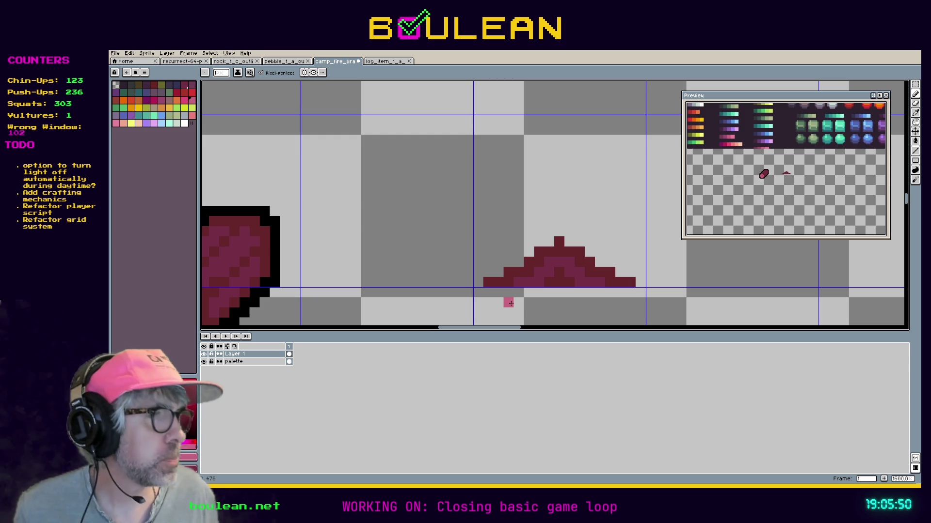
Step: Bring the RESURRECT 64 palette artwork into view, then select the pink swatch row and cancel it
scroll(474, 283, "down", 4)
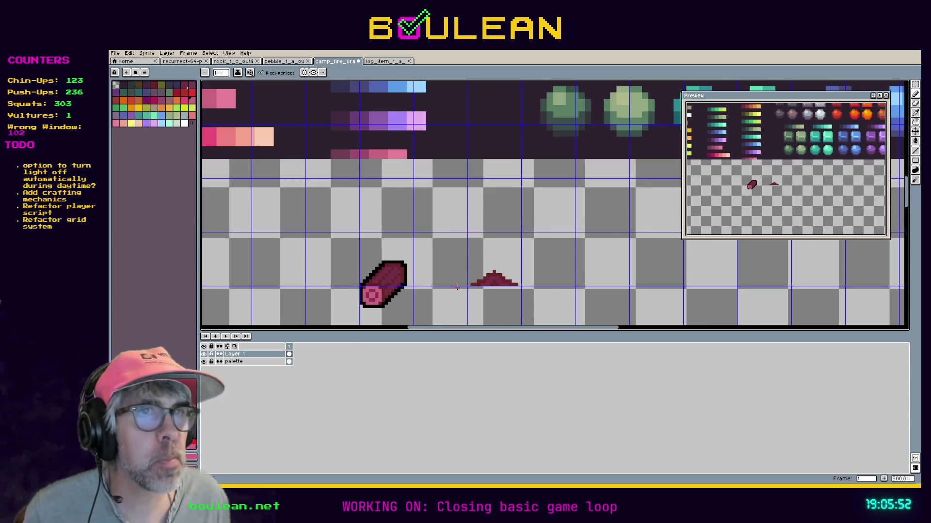
scroll(445, 266, "down", 2)
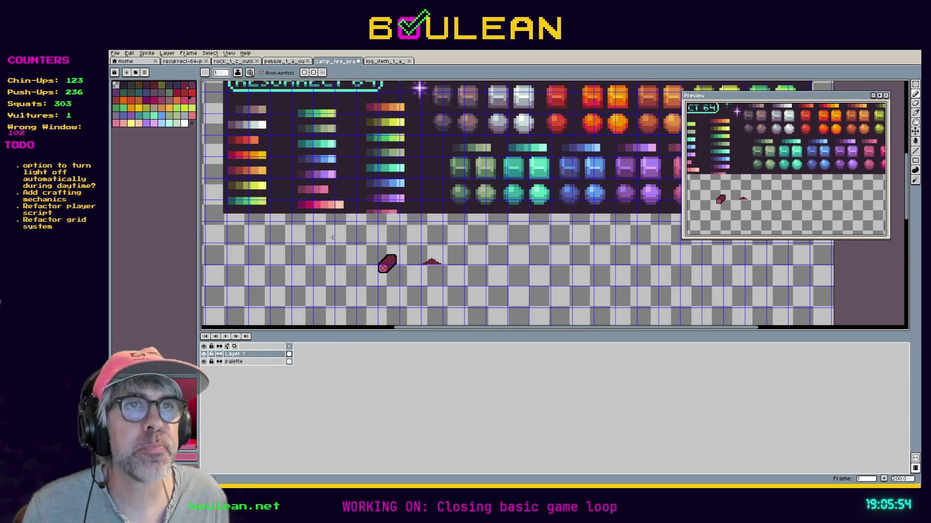
left_click_drag(302, 226, 404, 266)
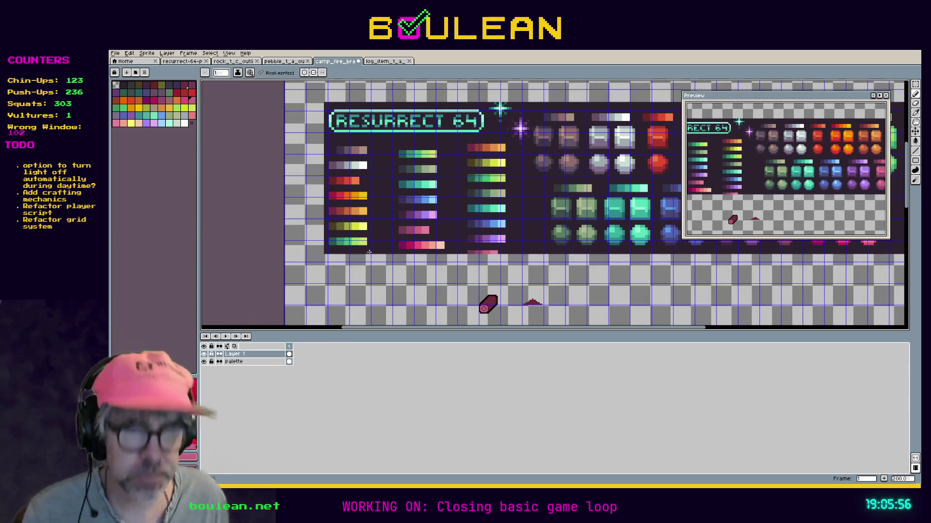
key("m")
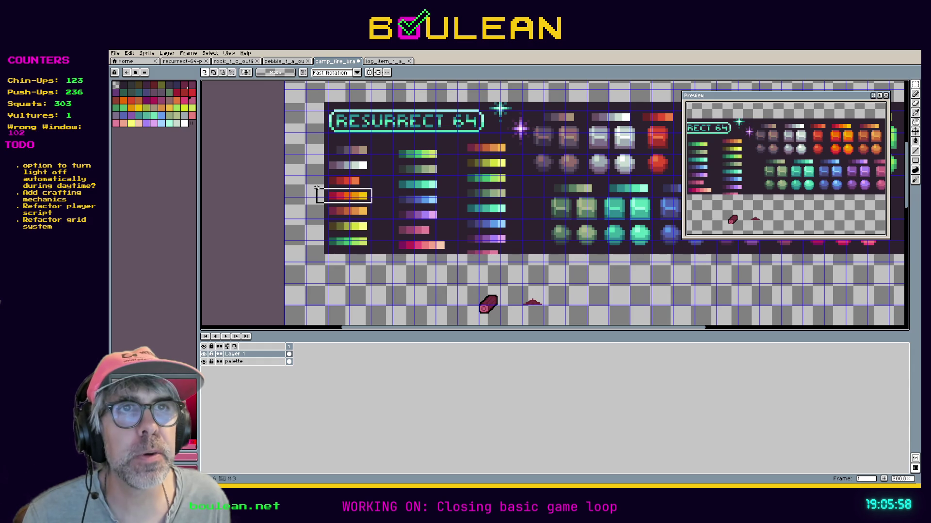
left_click_drag(407, 232, 467, 251)
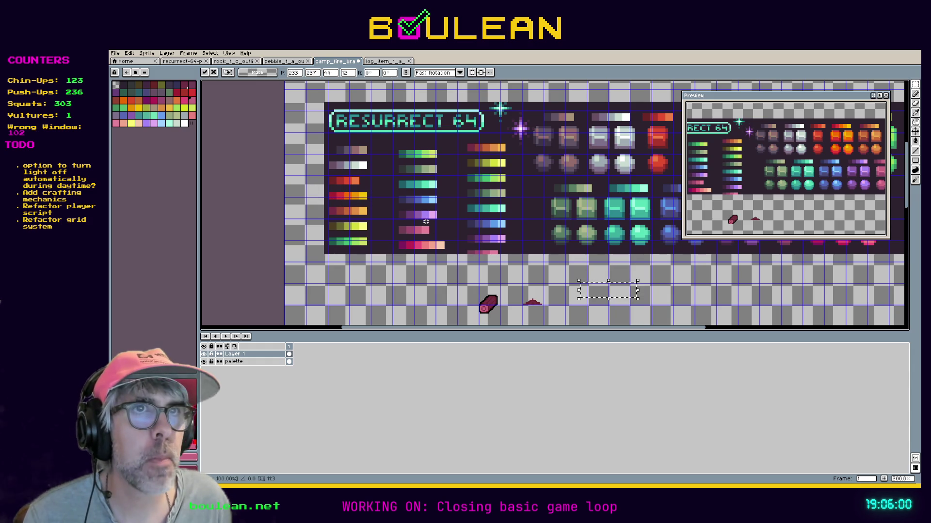
left_click(417, 219)
Step: On the palette layer, move the red and orange swatch rows beside the campfire sketches
left_click(247, 361)
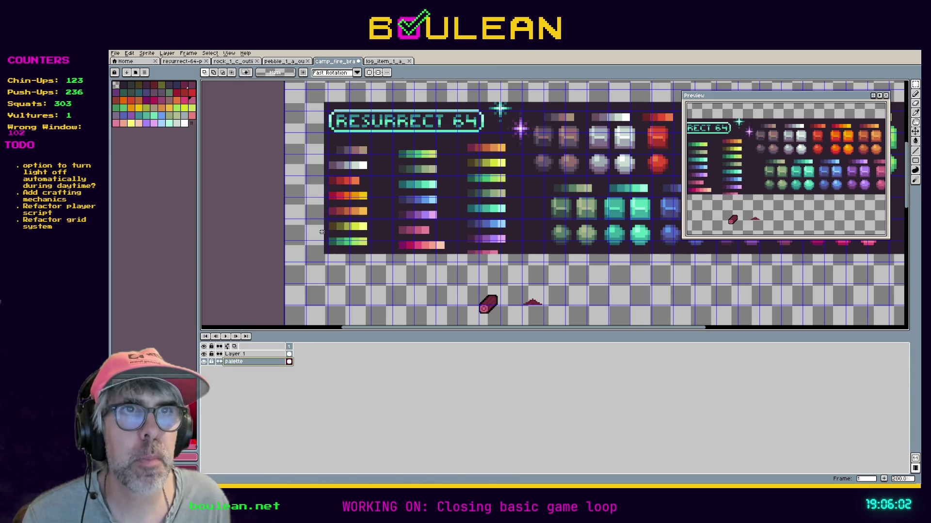
mouse_move(317, 186)
left_mouse_down()
mouse_move(378, 223)
mouse_move(331, 214)
mouse_move(600, 307)
mouse_move(481, 237)
mouse_move(430, 242)
left_mouse_up()
scroll(600, 307, "up", 3)
left_click(458, 251)
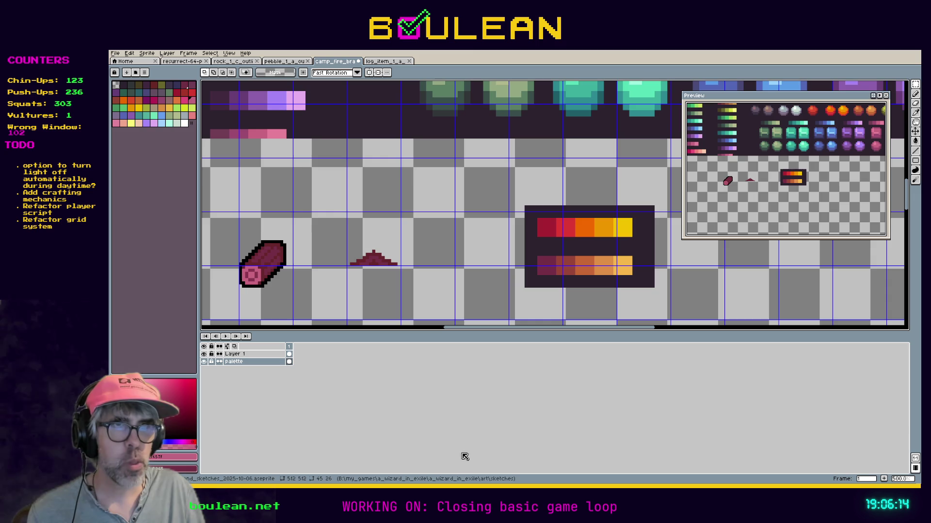
key("alt+Tab")
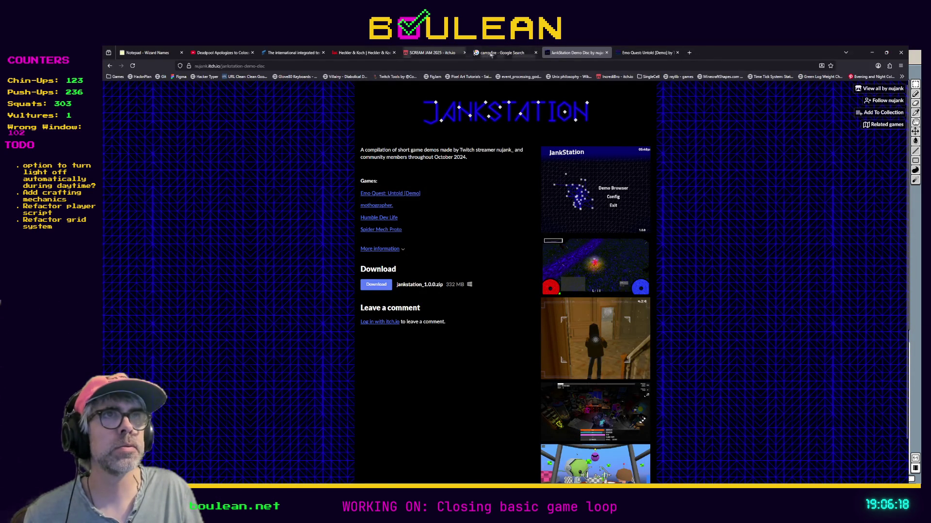
Step: Go to the 'camp fire' image results and preview the cartoon campfire and the Trespass photo
left_click(502, 53)
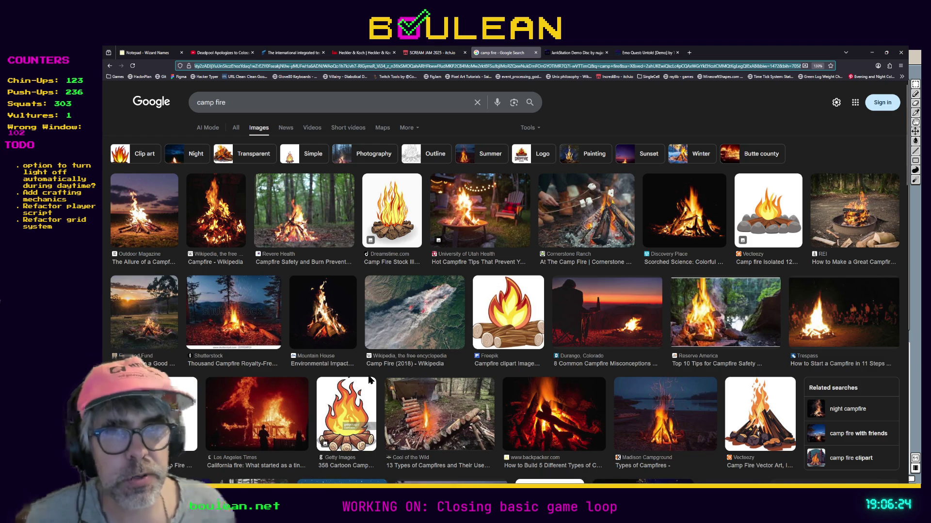
left_click(346, 417)
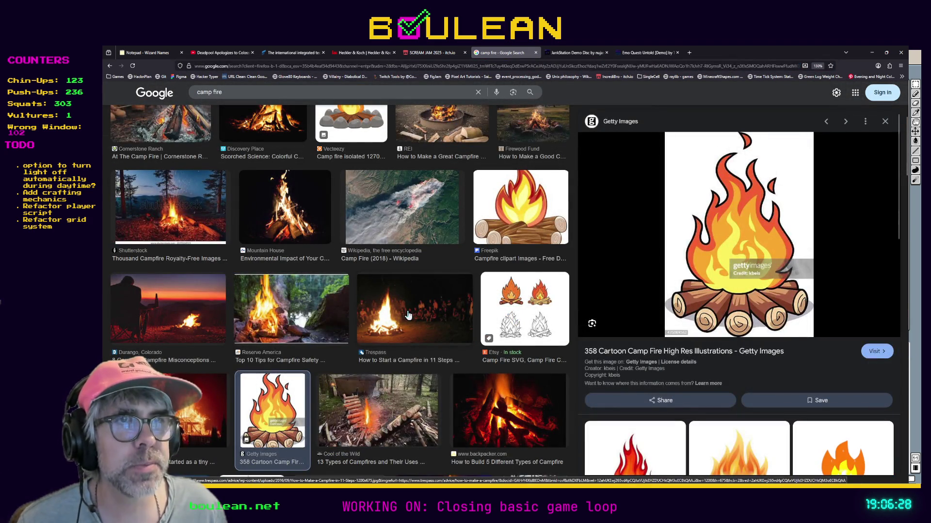
left_click(408, 316)
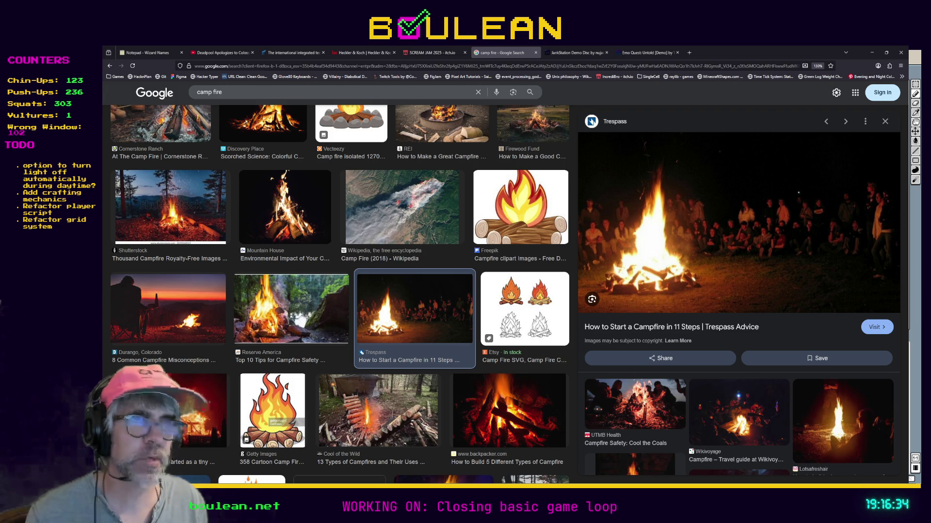
Step: Return from the campfire reference images to the Aseprite campfire sprite
key("alt+Tab")
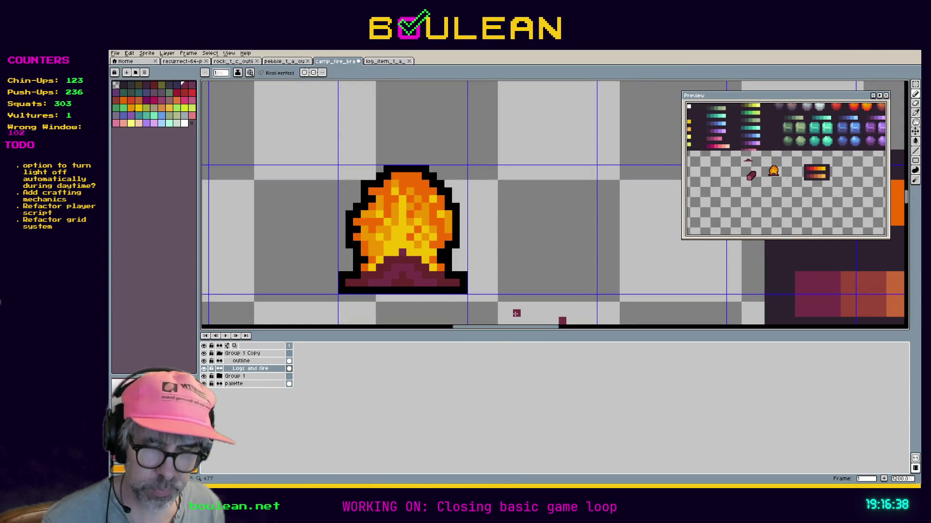
Step: Add a new frame 2 to the campfire sprite from frame 1's timeline menu
key("e")
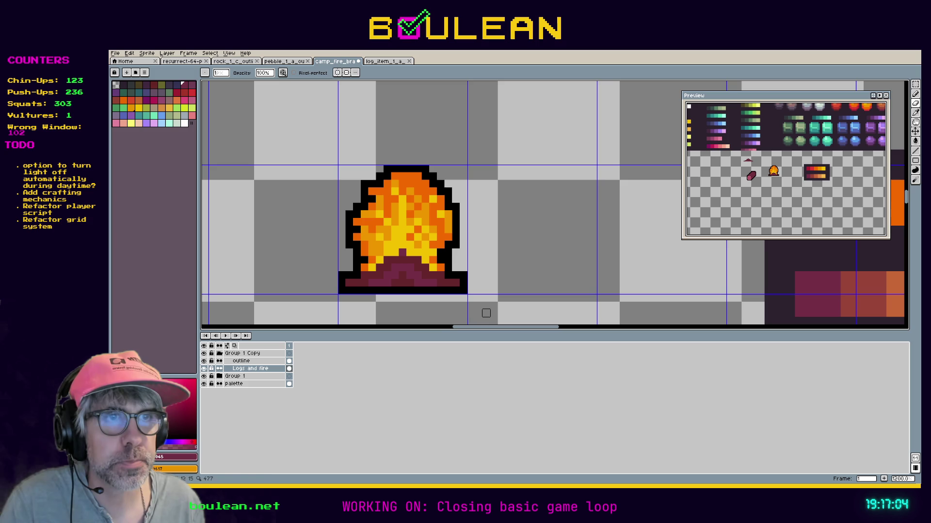
mouse_move(503, 327)
left_mouse_down()
mouse_move(475, 328)
mouse_move(486, 327)
left_mouse_up()
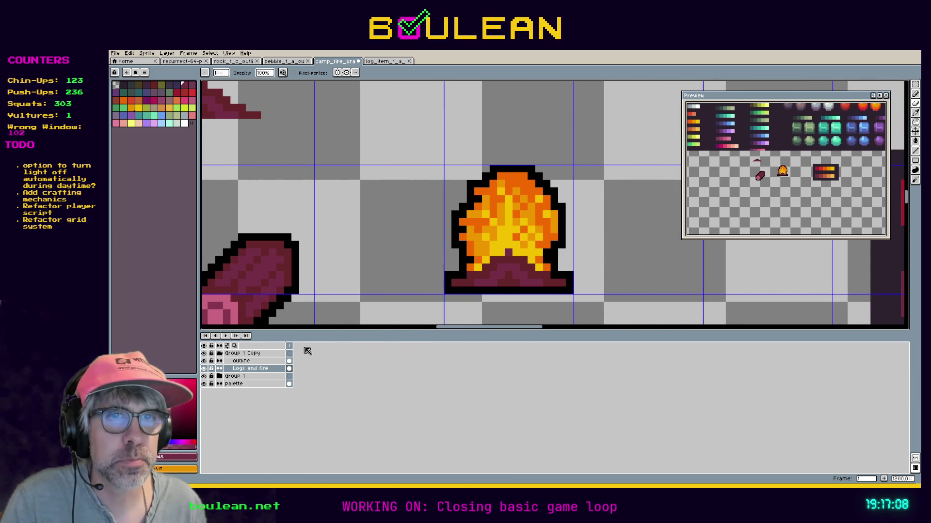
right_click(289, 346)
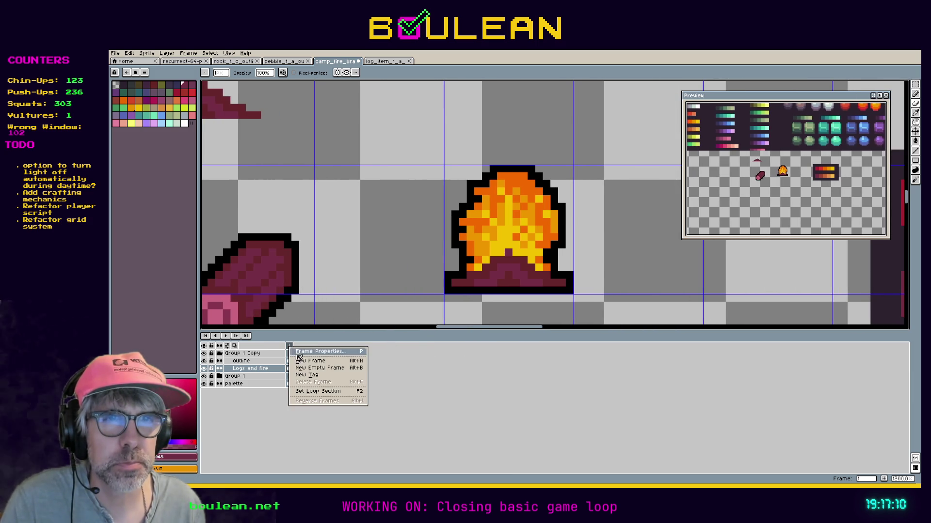
left_click(303, 363)
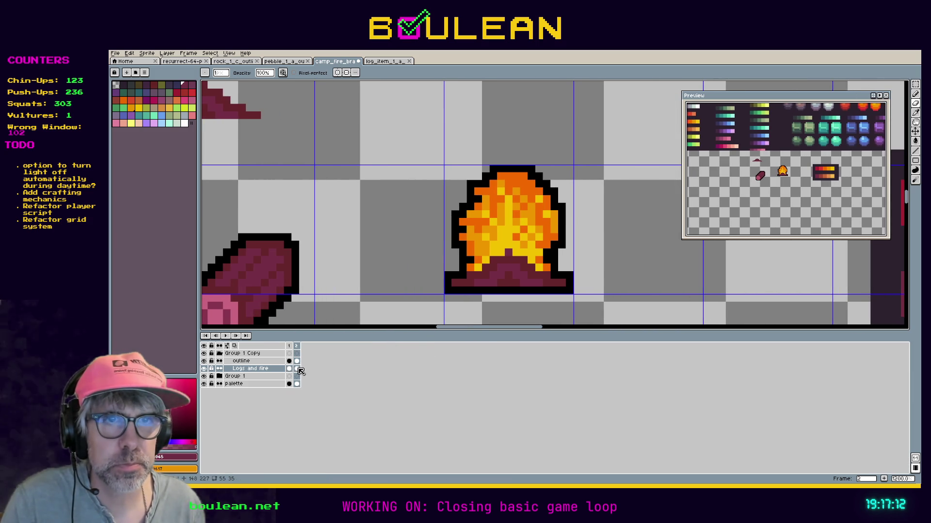
Step: On frame 2 of Logs and fire, shift the right flame piece left and up two pixels
left_click(297, 369)
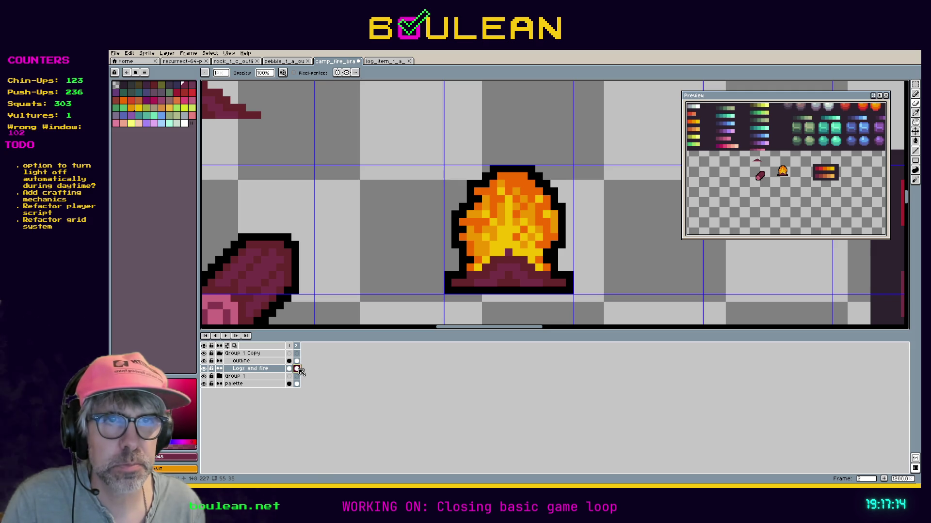
key("m")
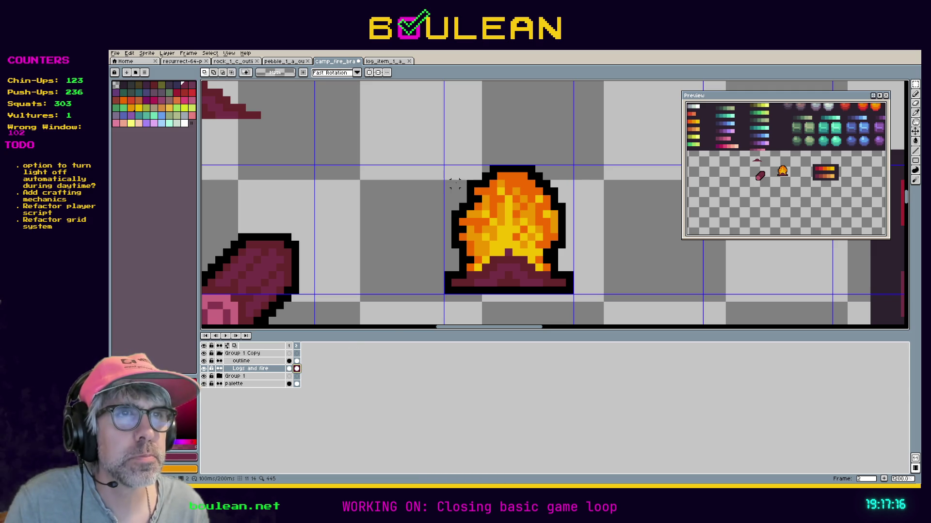
mouse_move(455, 183)
left_mouse_down()
mouse_move(490, 228)
mouse_move(496, 264)
mouse_move(489, 252)
mouse_move(506, 251)
left_mouse_up()
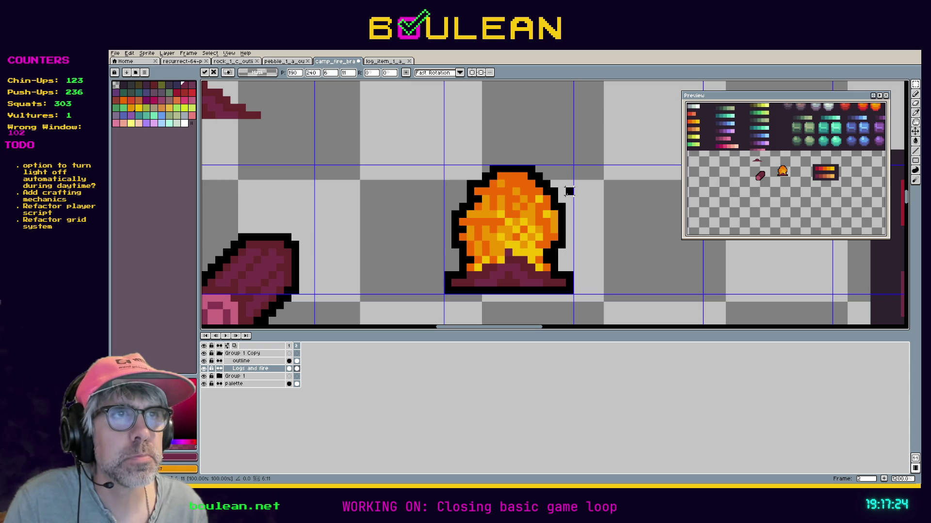
left_click(530, 267)
left_click_drag(528, 266, 535, 238)
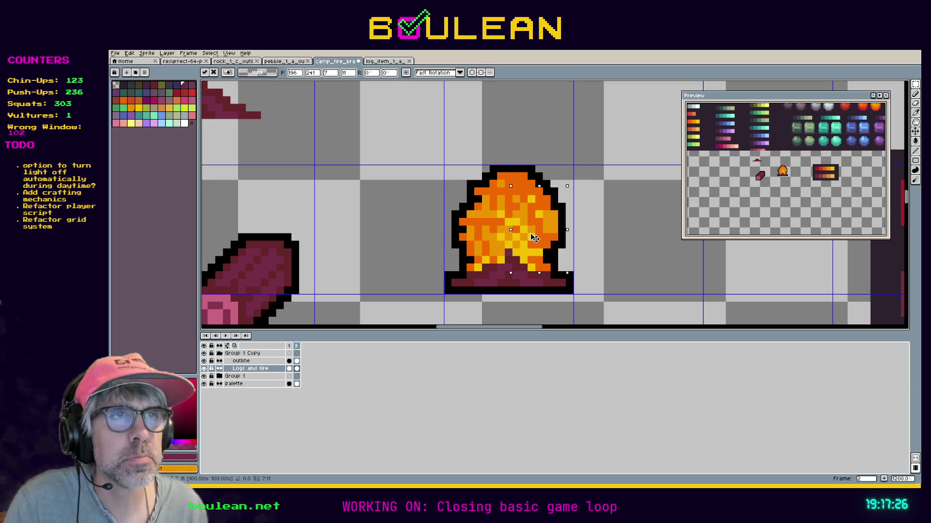
key("Up")
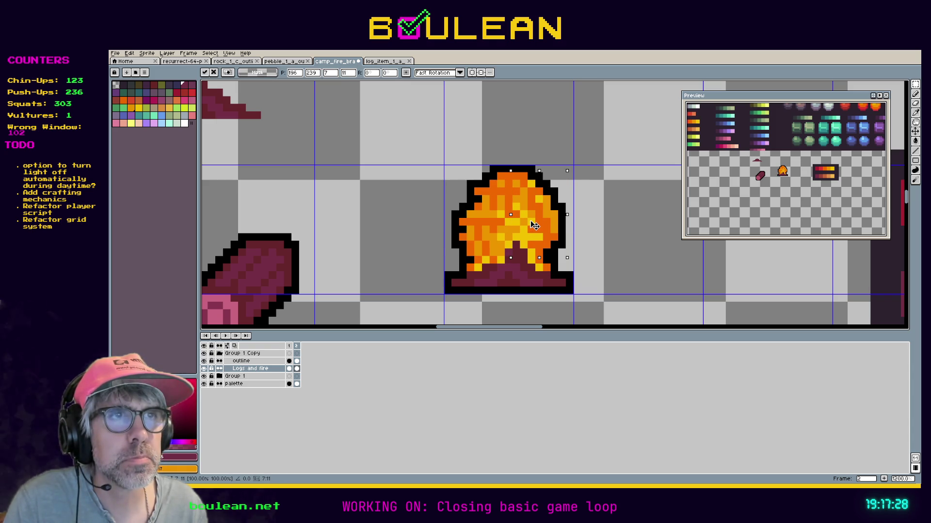
key("Up")
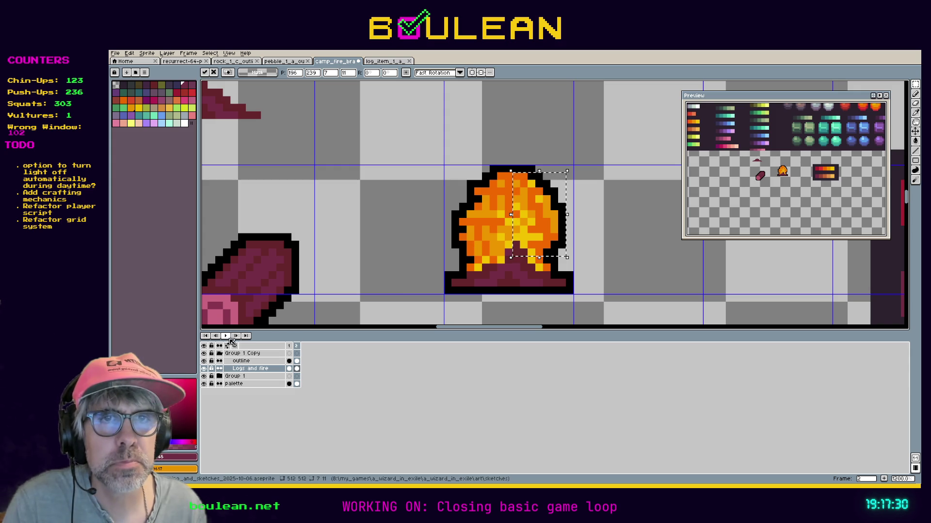
Step: Preview the two-frame flame animation, then return to frame 2 and undo the stray black paint
left_click(226, 336)
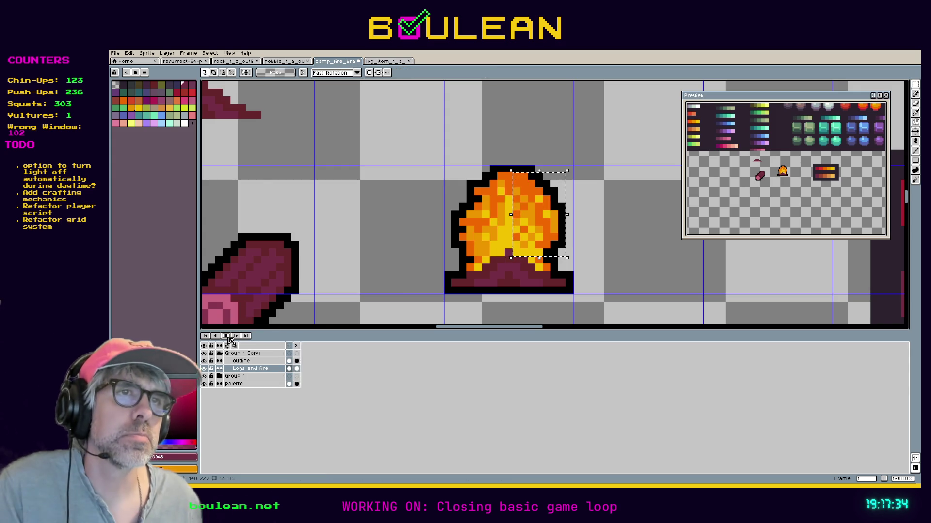
left_click(230, 339)
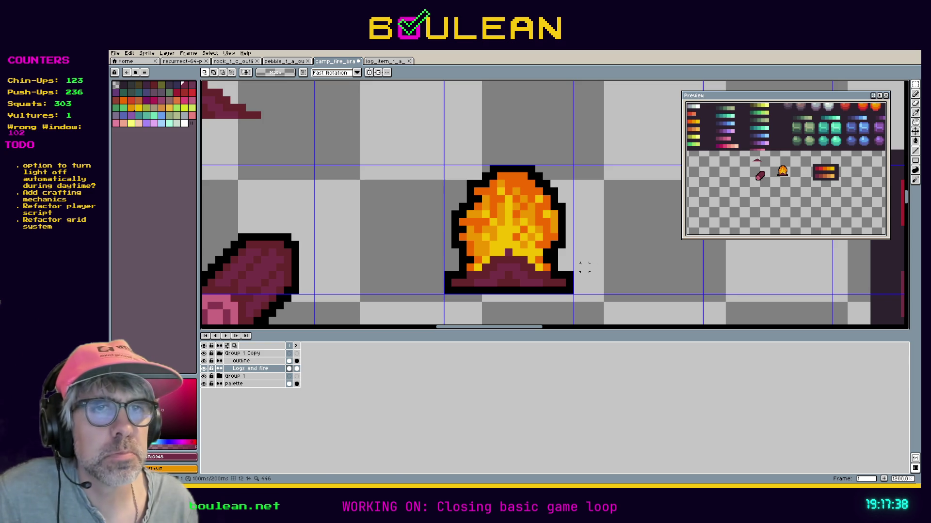
key("ctrl+z")
left_click(294, 347)
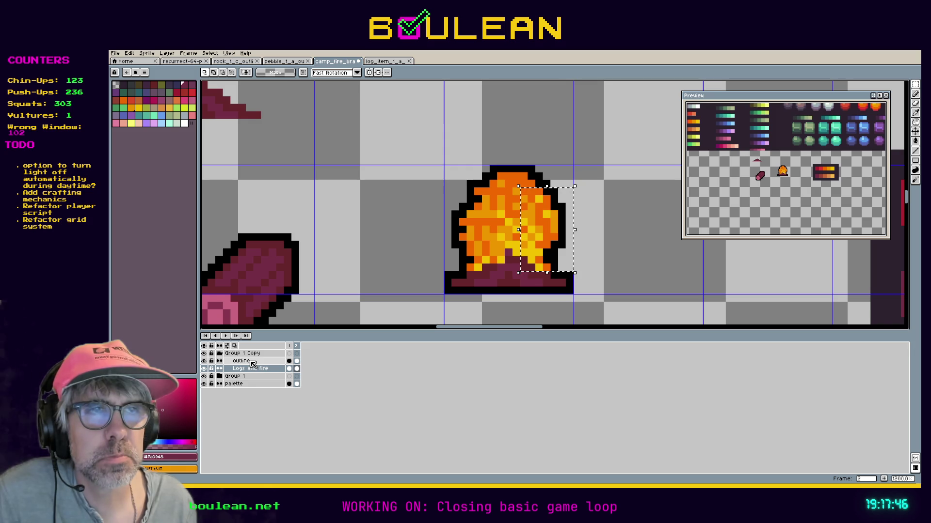
mouse_move(445, 222)
left_mouse_down()
mouse_move(465, 214)
mouse_move(429, 214)
left_mouse_up()
key("ctrl+z")
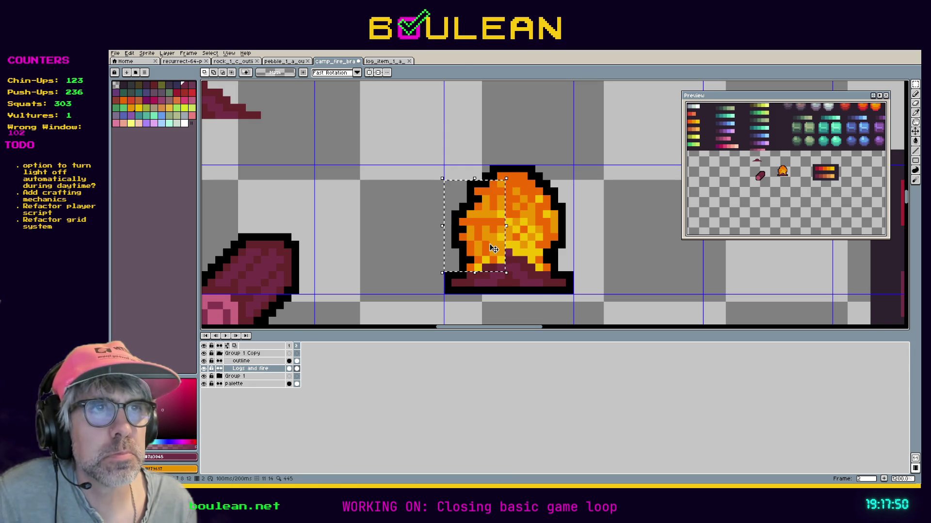
Step: Hide Group 1, cancel the half-finished fire move, and open Group 1's layer properties
left_click(504, 241)
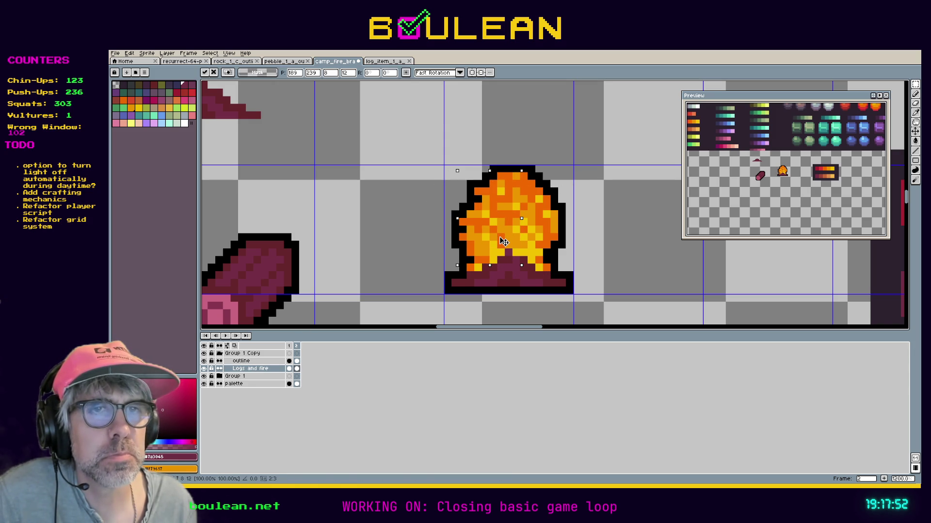
left_click(204, 376)
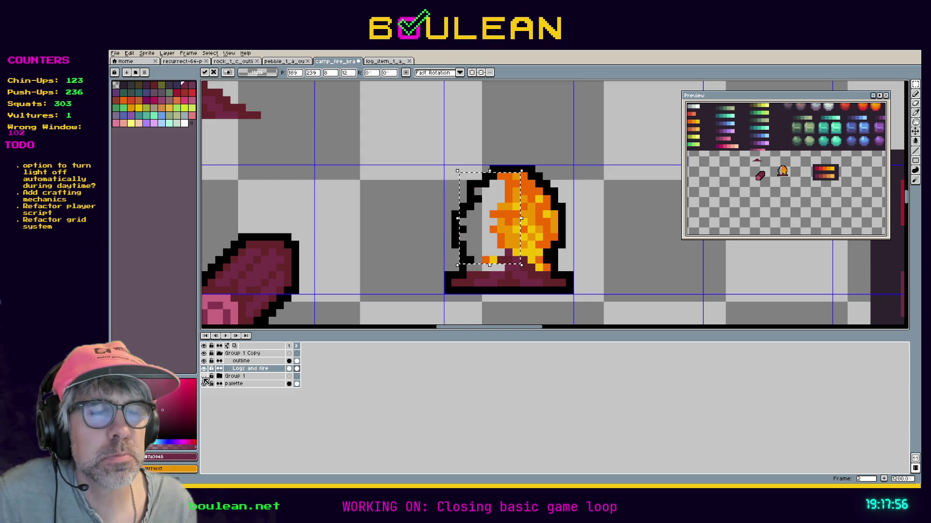
key("ctrl+z")
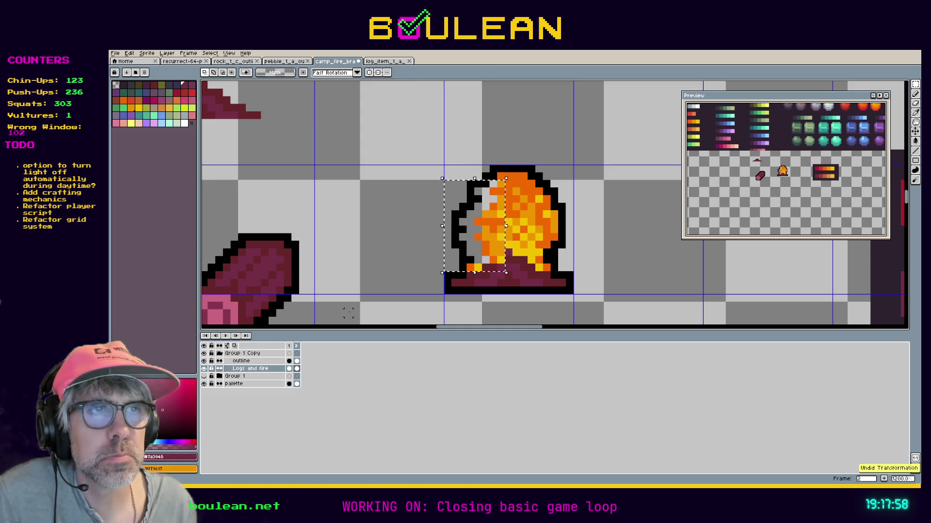
double_click(235, 378)
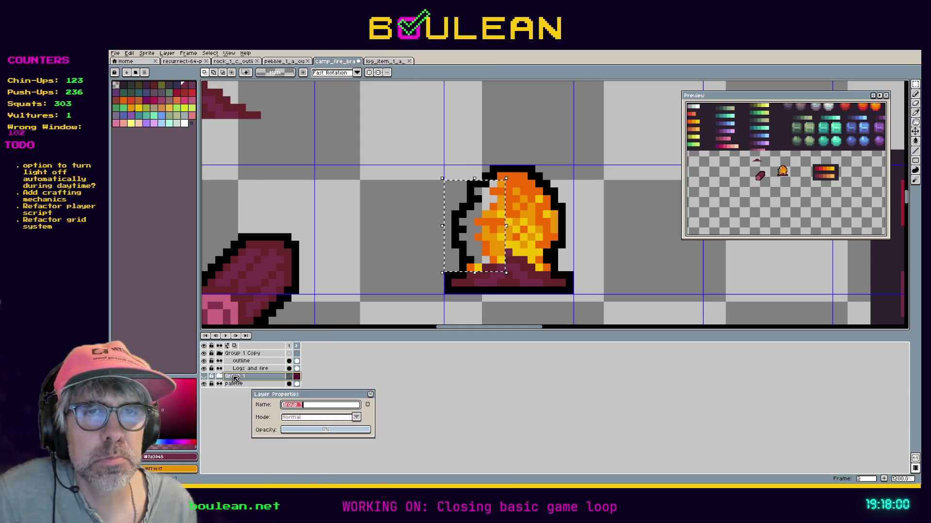
Step: Try renaming the layer to 'Original' and reselecting the fire, then undo the new selection
type("Original")
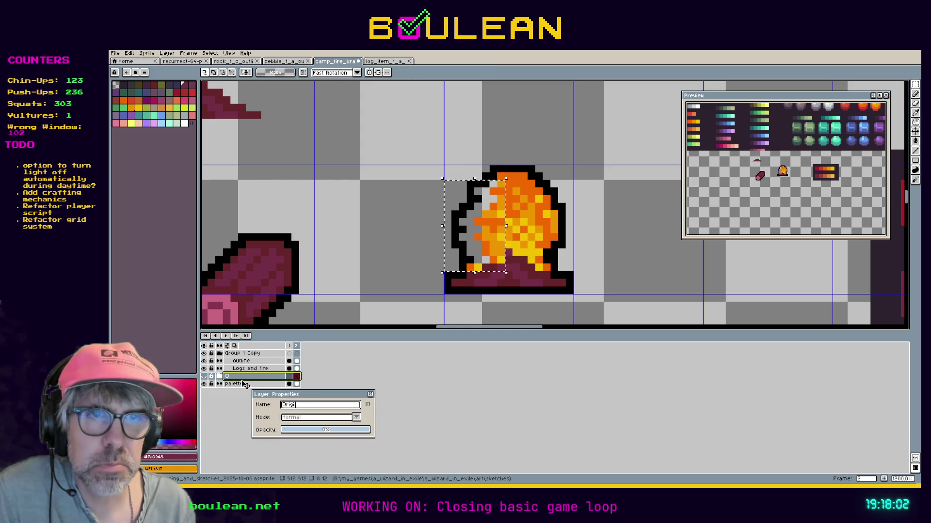
key("Return")
key("ctrl+d")
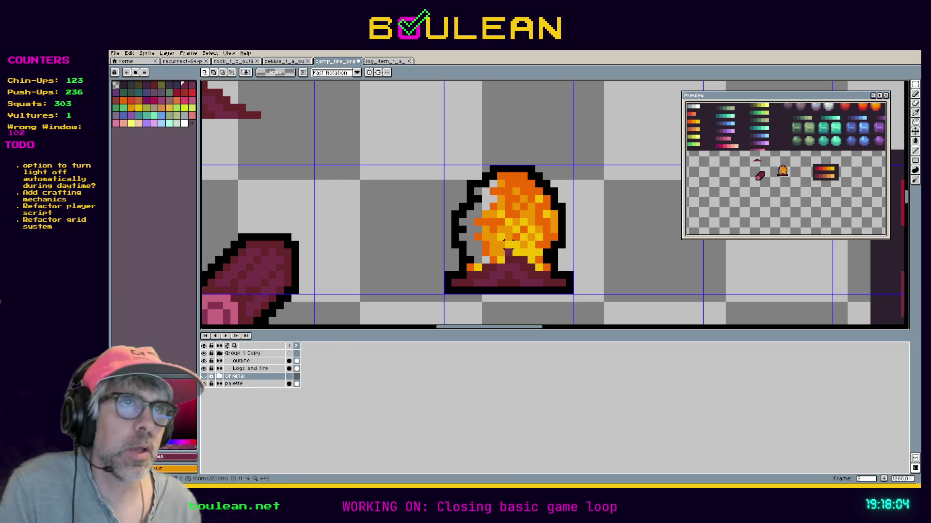
mouse_move(407, 151)
left_mouse_down()
mouse_move(482, 270)
mouse_move(515, 276)
left_mouse_up()
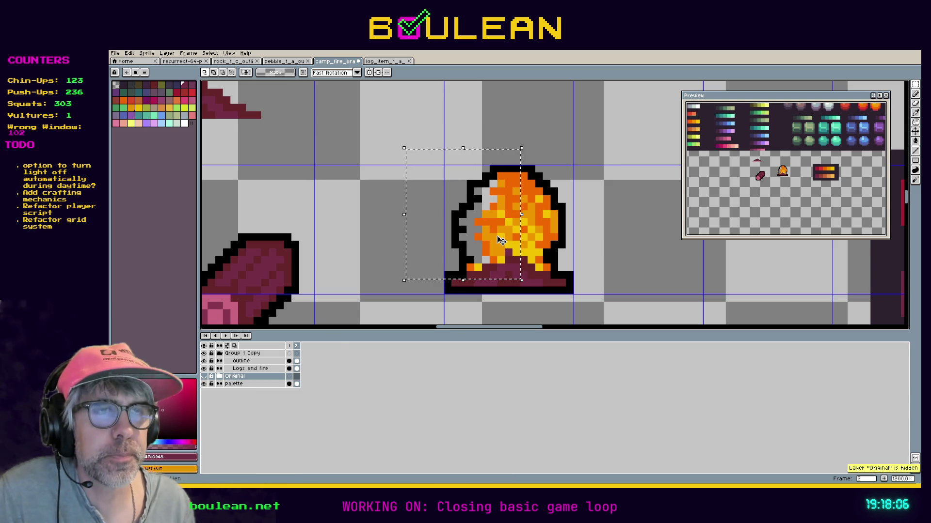
key("ctrl+z")
key("ctrl+z")
key("ctrl+z")
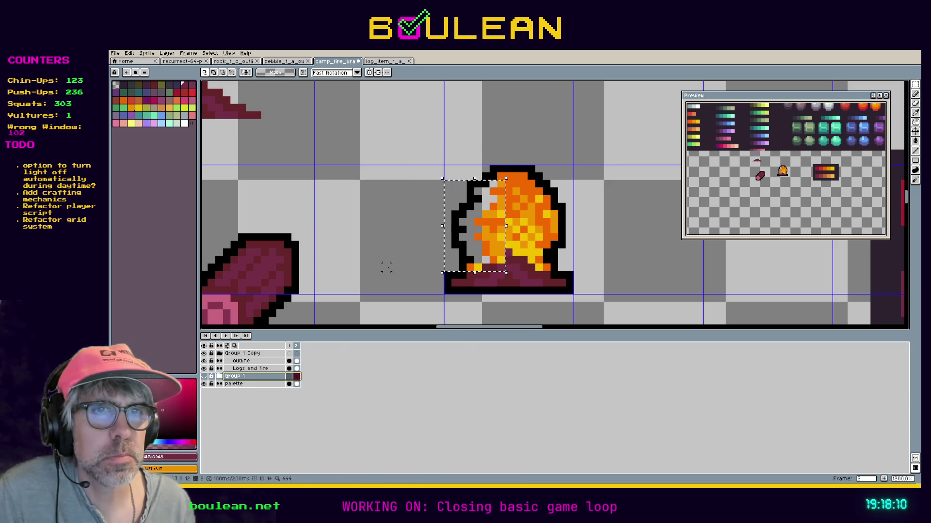
Step: Hide Group 1, make Logs and fire the active layer, and deselect the fire
left_click(204, 376)
left_click(249, 369)
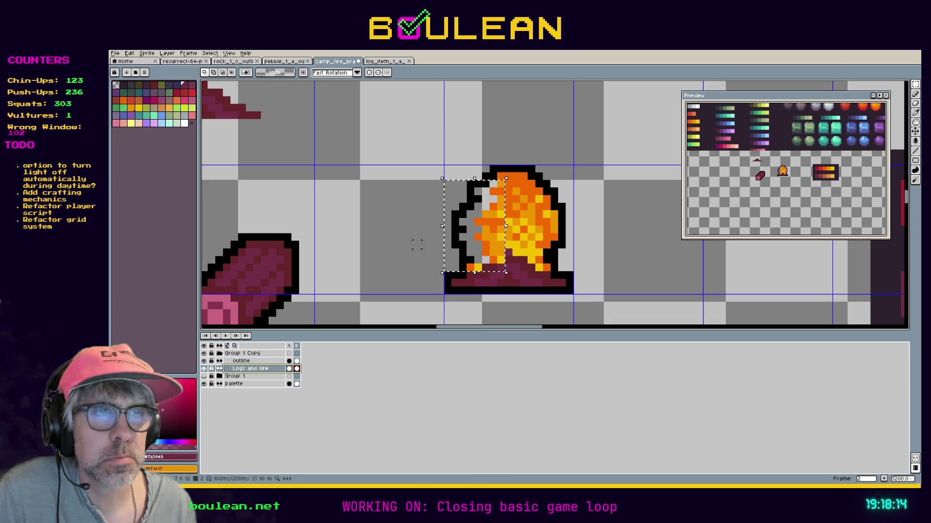
key("ctrl+d")
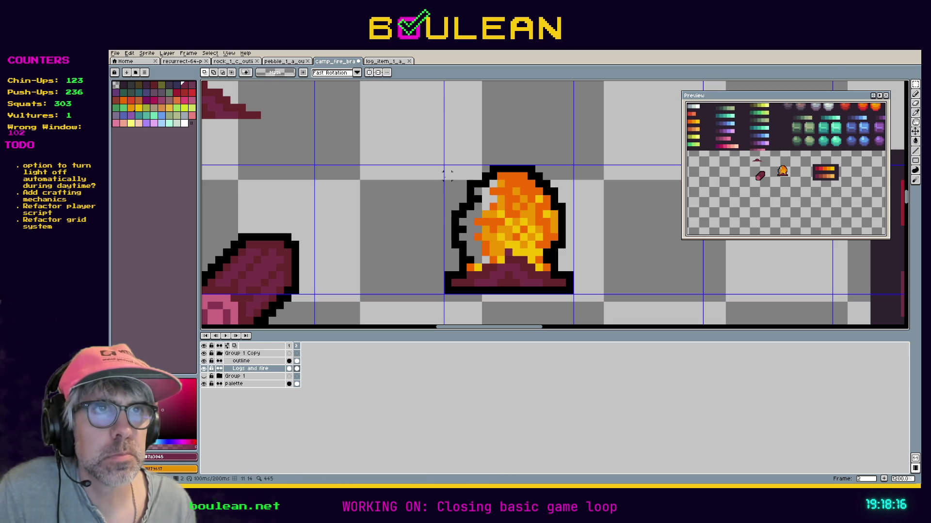
Step: Undo the fire shift that left a gap, then compare the Logs and fire and Group 1 layers
left_click_drag(499, 245, 482, 248)
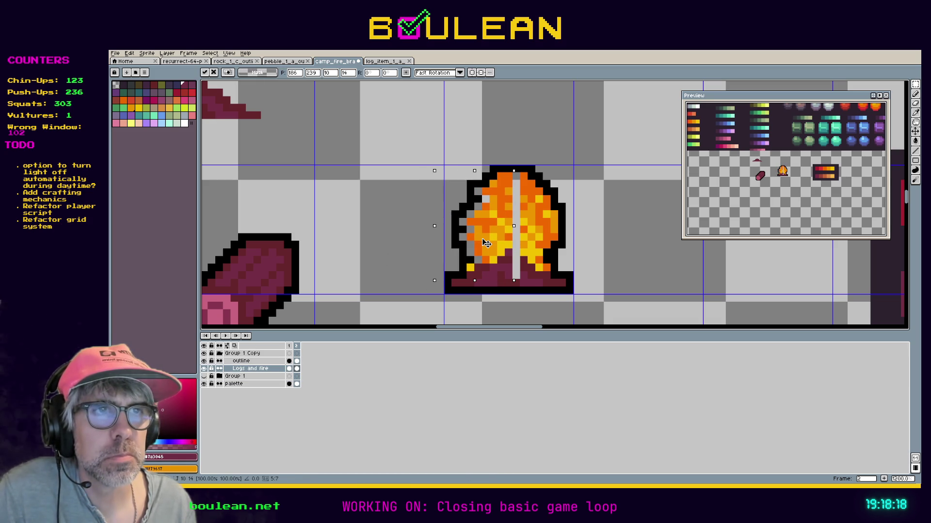
key("Escape")
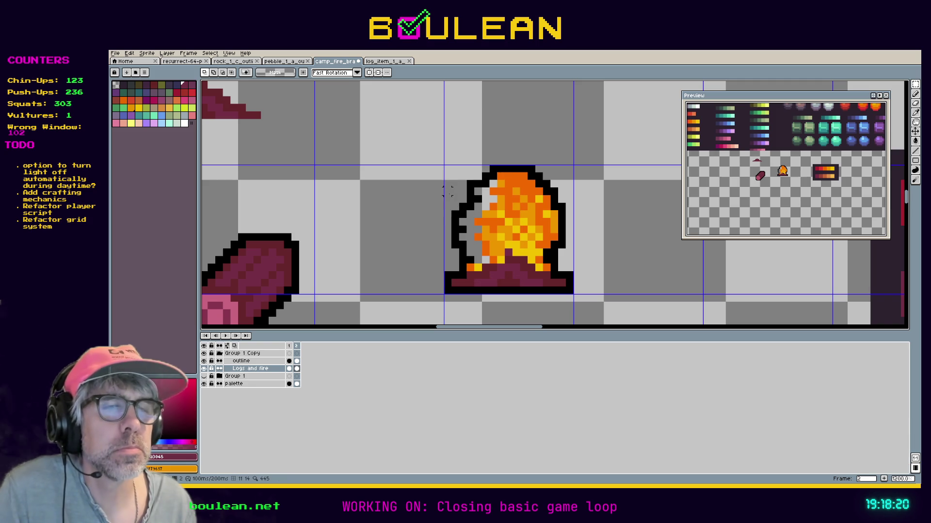
key("ctrl+z")
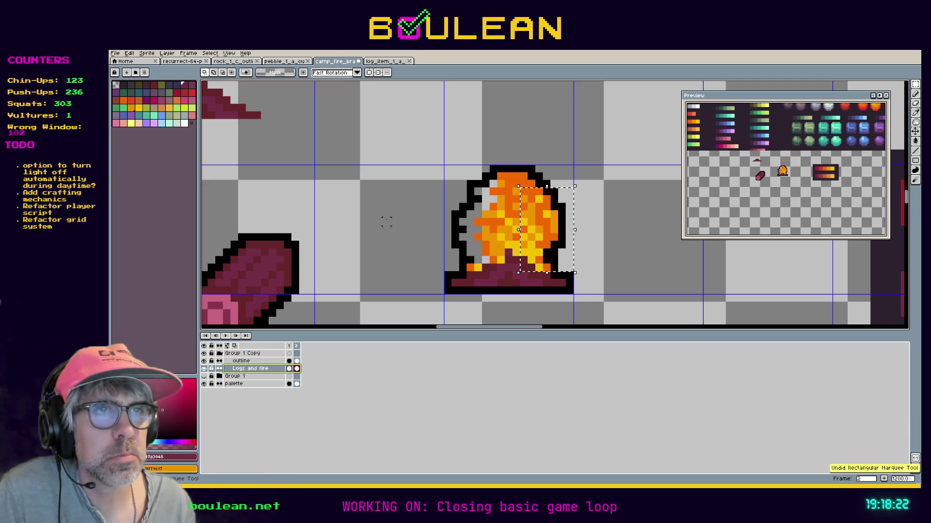
key("ctrl+z")
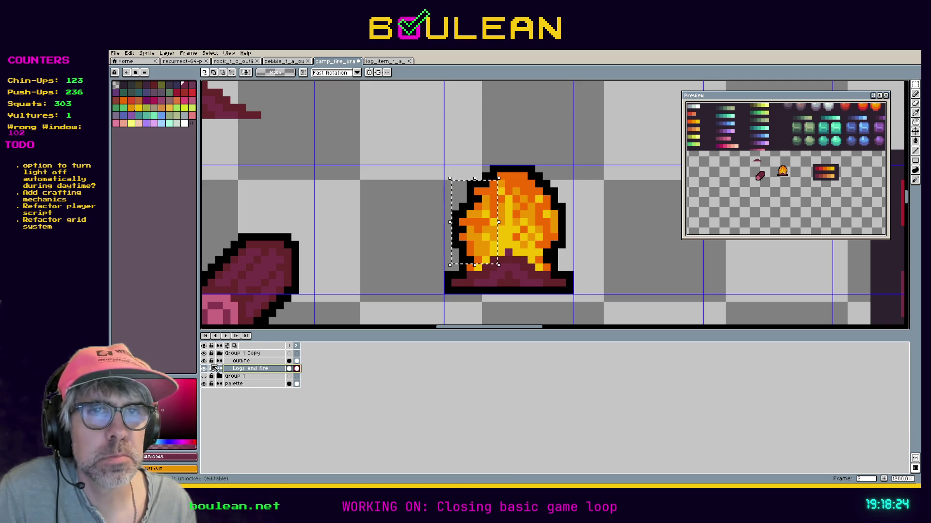
left_click(204, 371)
left_click(204, 377)
left_click(204, 377)
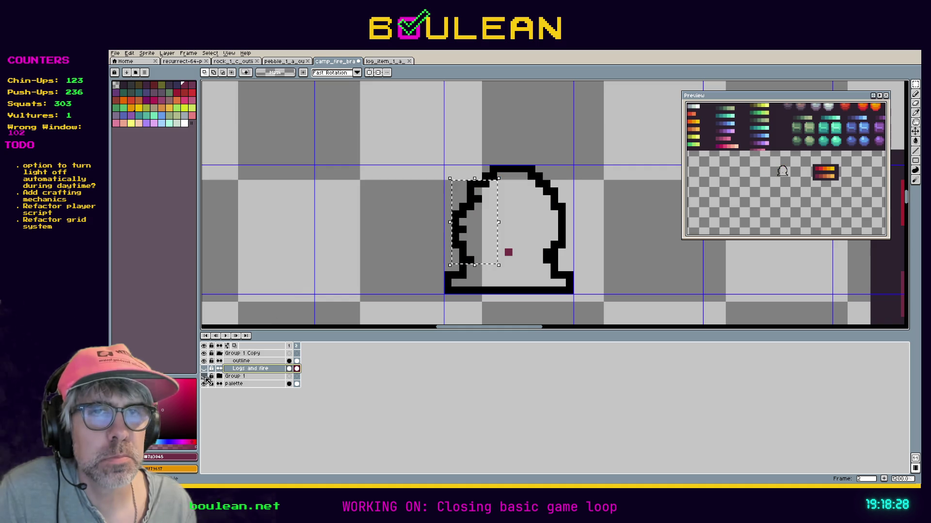
left_click(204, 369)
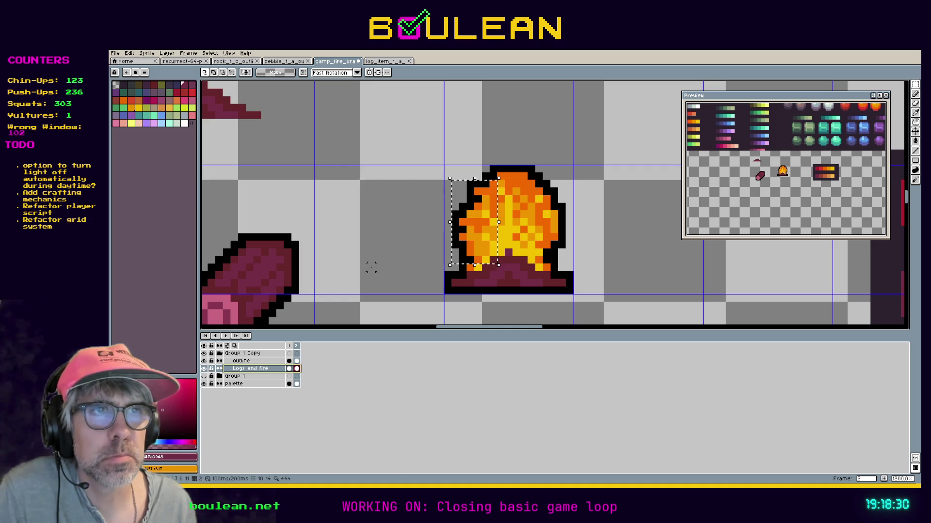
Step: Move the fire's left half up one pixel, then left and down one pixel, to close the gap
left_click(247, 364, "shift")
right_click(246, 363)
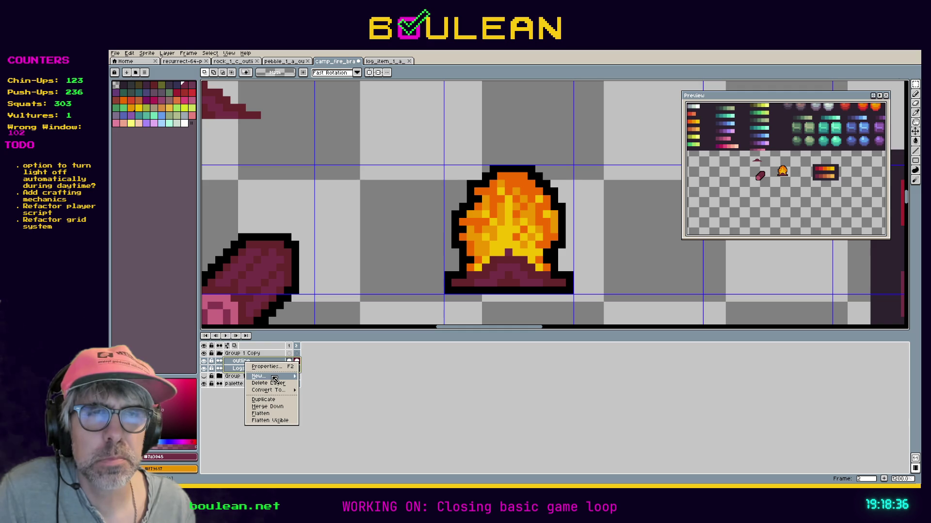
key("Escape")
left_click(238, 370)
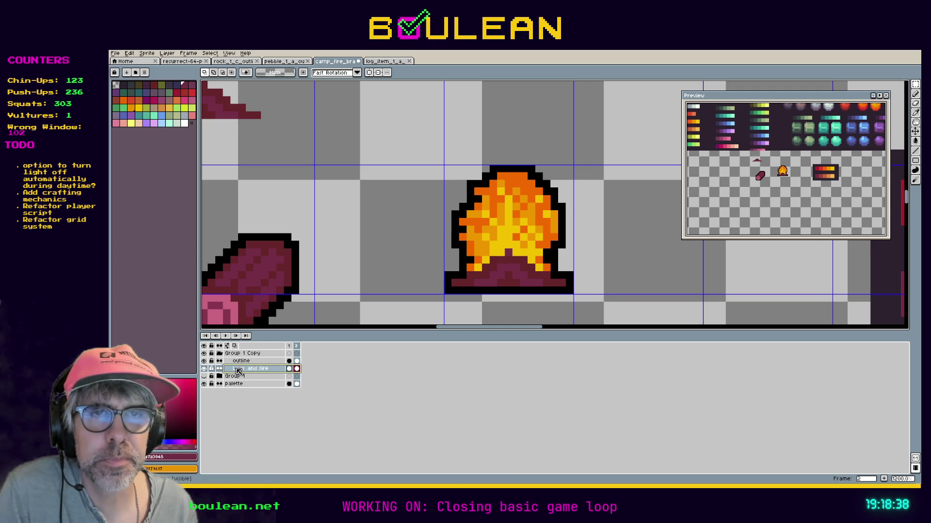
mouse_move(448, 168)
left_mouse_down()
mouse_move(499, 272)
mouse_move(480, 243)
mouse_move(487, 240)
left_mouse_up()
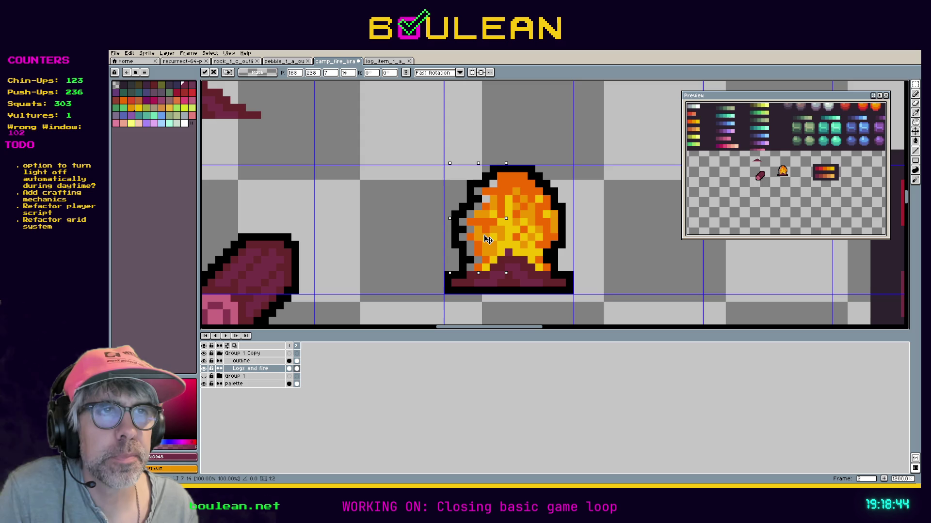
key("Up")
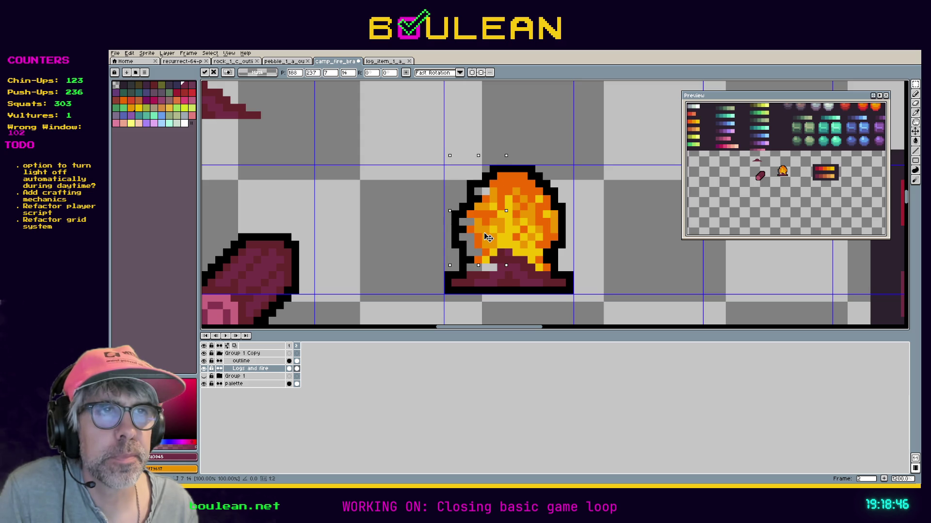
left_click_drag(486, 237, 484, 240)
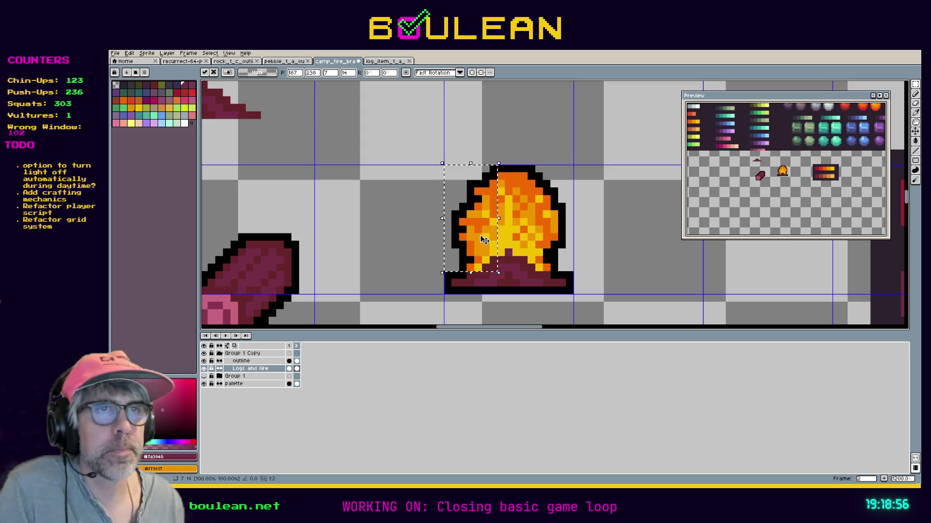
key("ctrl+d")
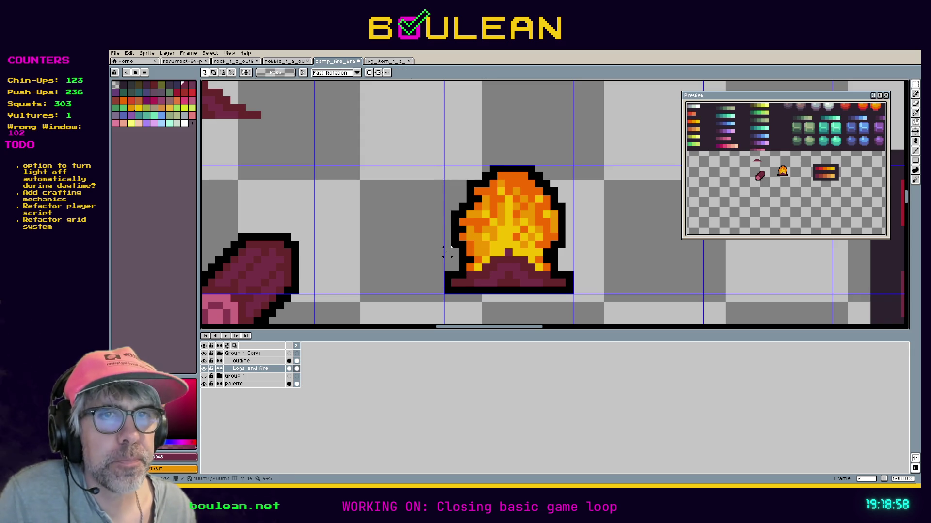
Step: Hide the black outline layer and get the pencil ready to repaint pixels
left_click(203, 362)
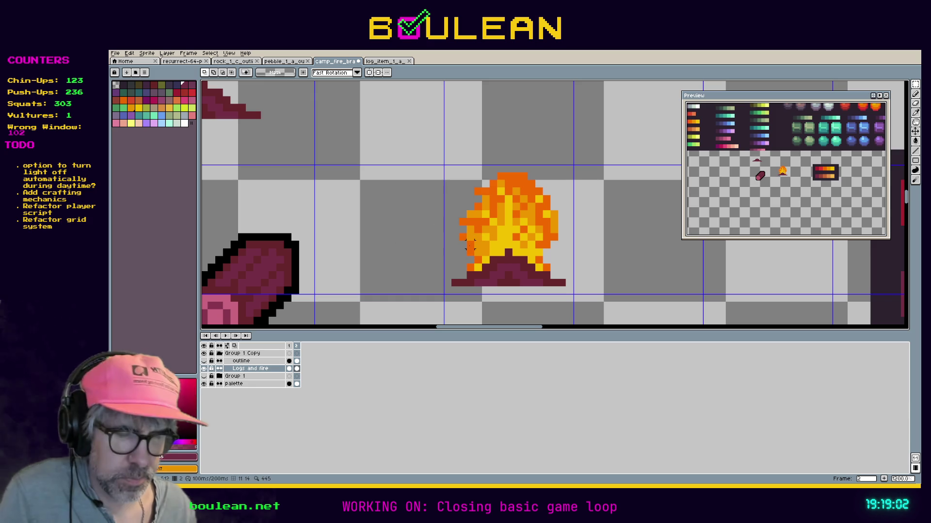
key("i")
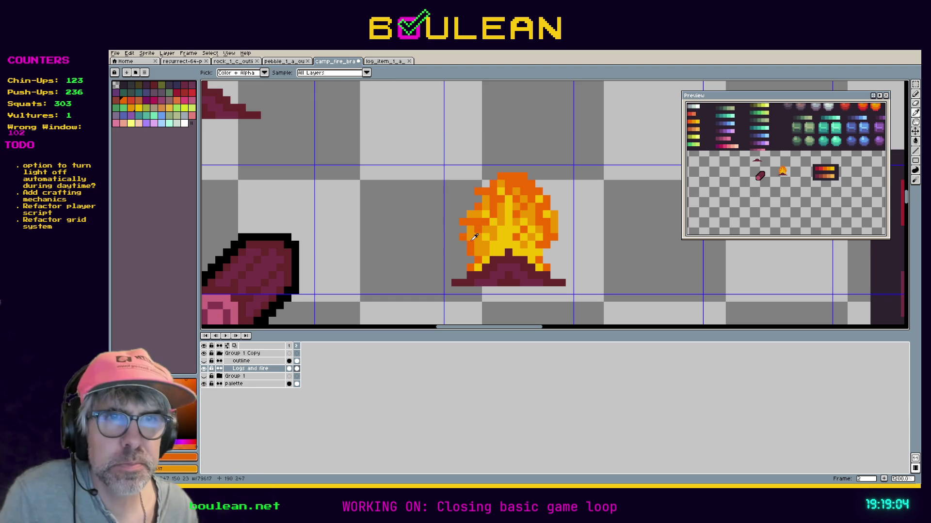
key("b")
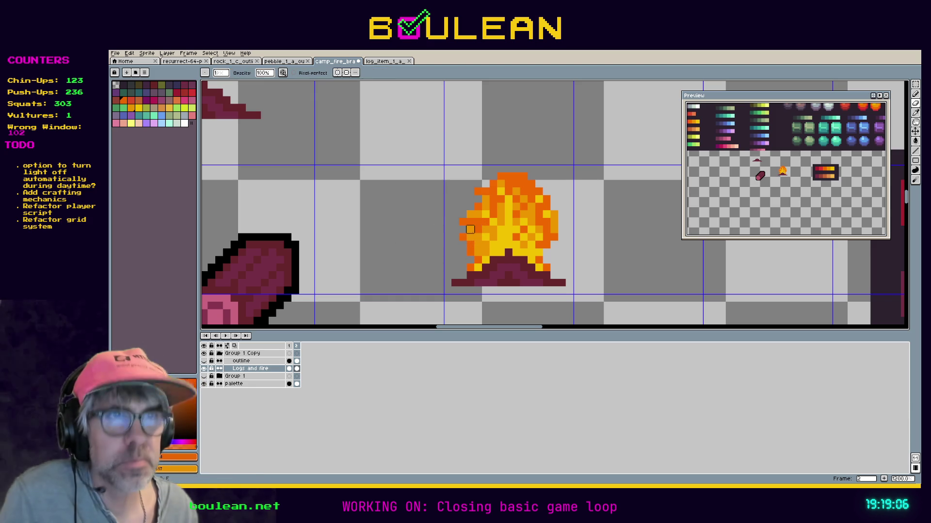